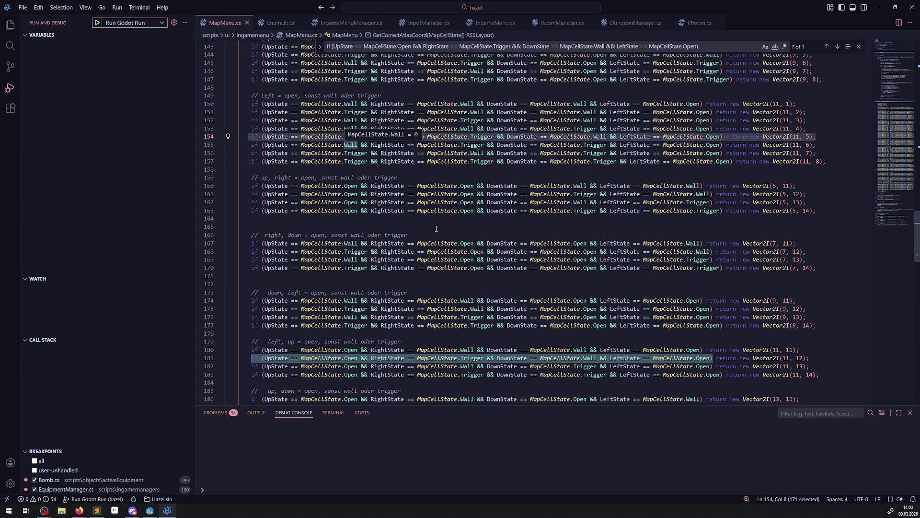
- Scroll up to InitUpdate() and inspect Position, Trigger and the Offset != RSS.Grid check on lines 42–47
scroll(450, 234, "up", 20)
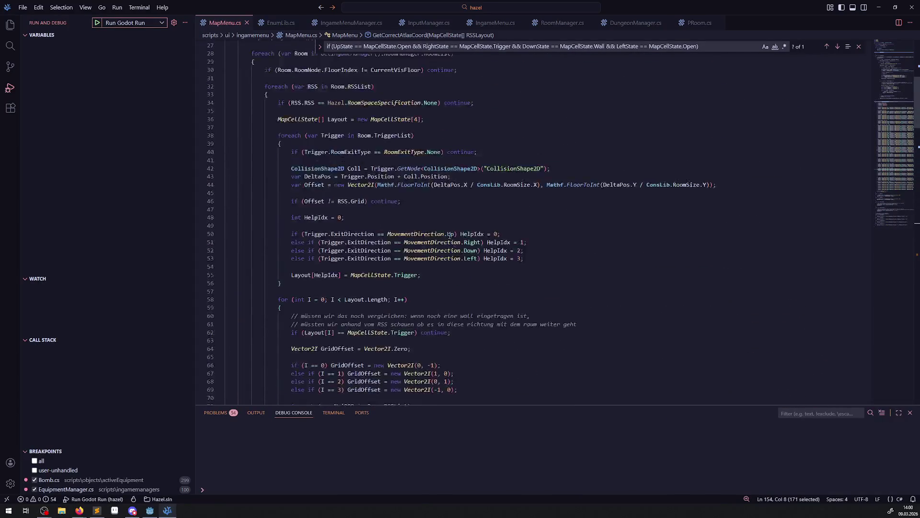
scroll(450, 235, "up", 2)
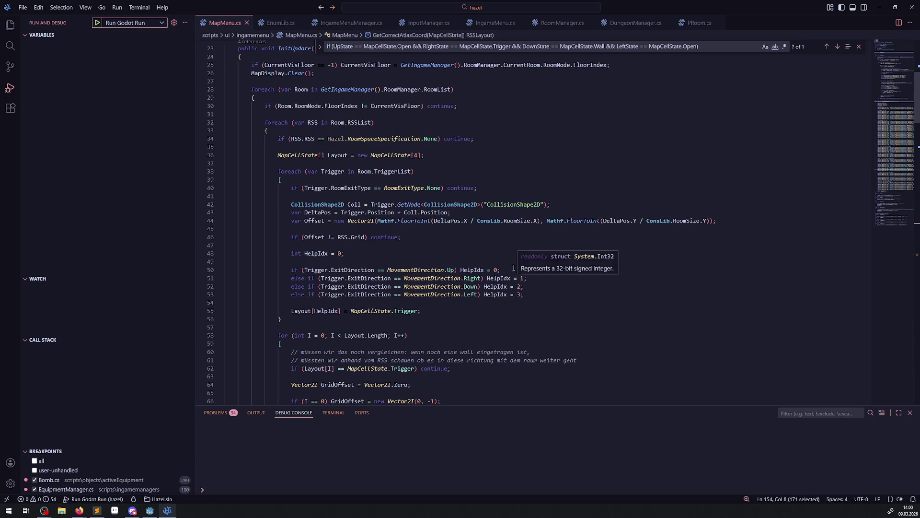
scroll(520, 267, "up", 1)
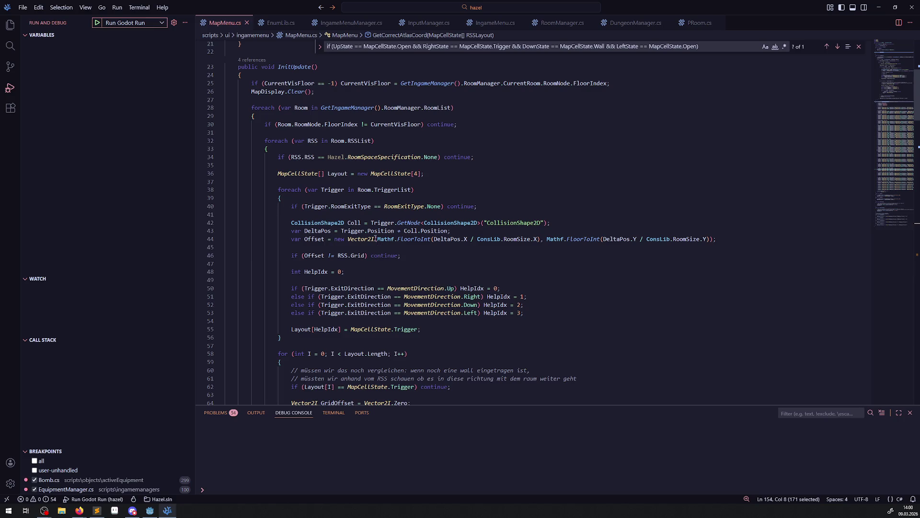
left_click(402, 247)
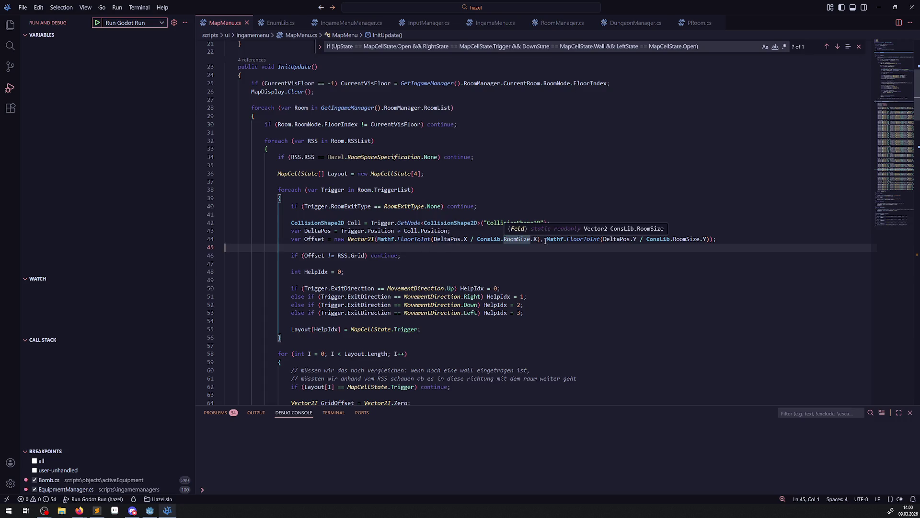
double_click(427, 231)
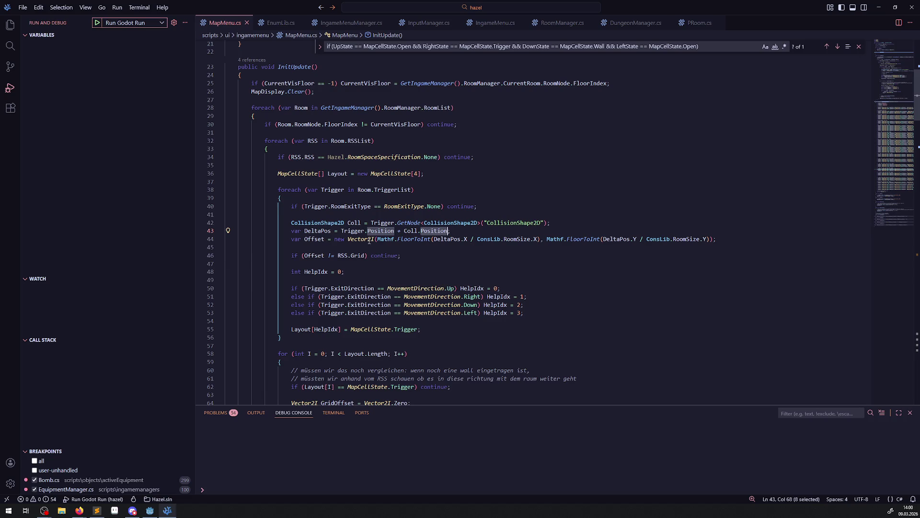
key("Down")
key("Down")
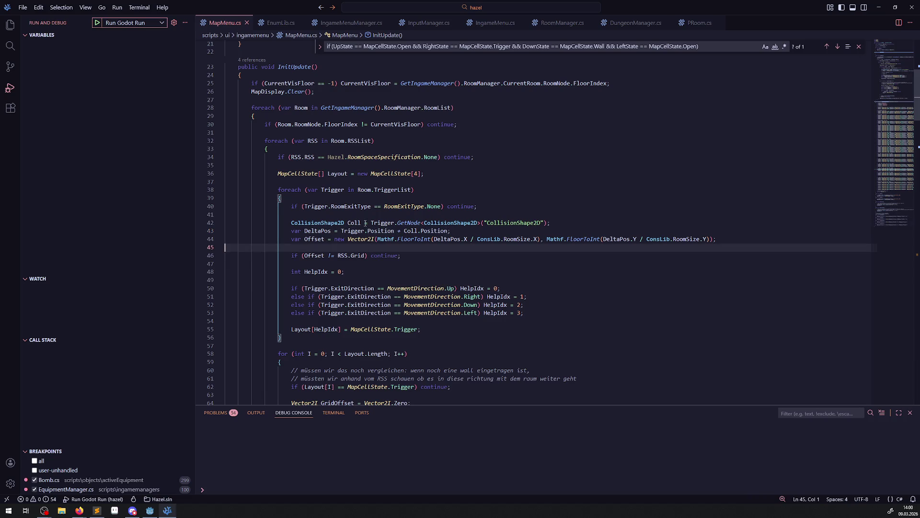
double_click(384, 223)
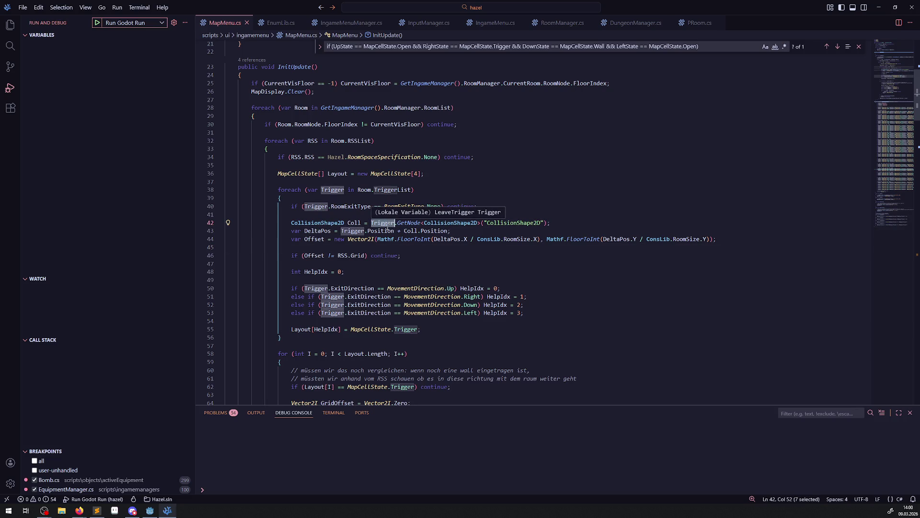
left_click(352, 256)
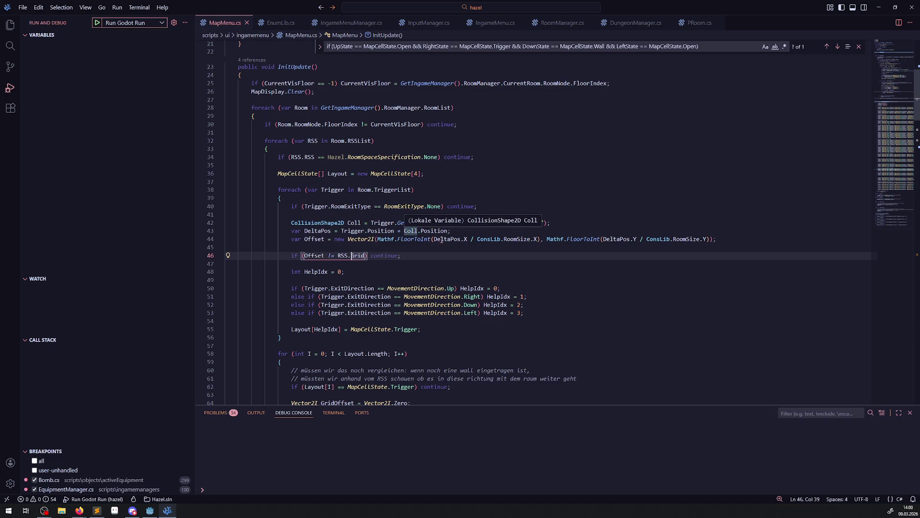
left_click(422, 266)
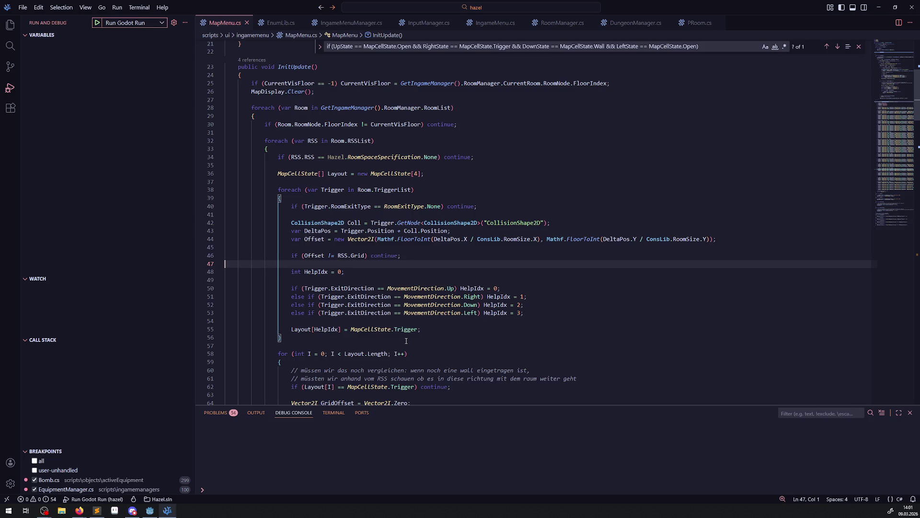
double_click(376, 328)
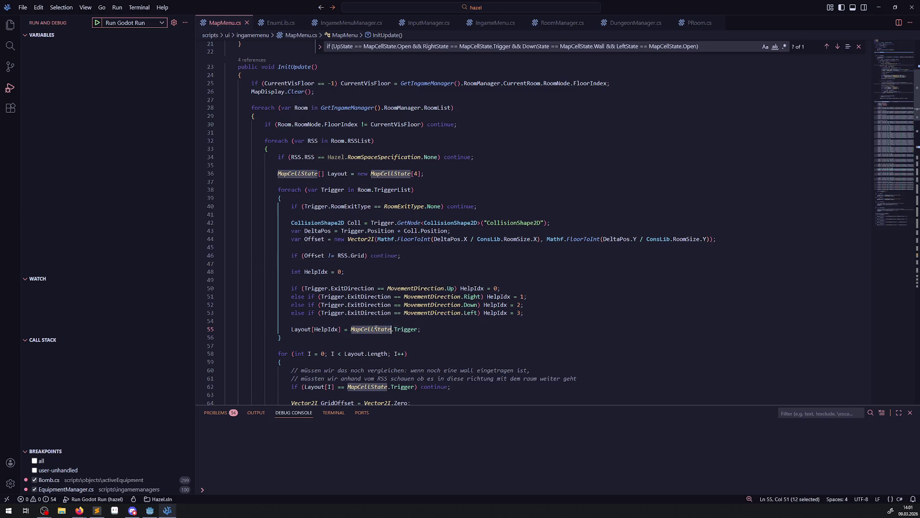
double_click(316, 330)
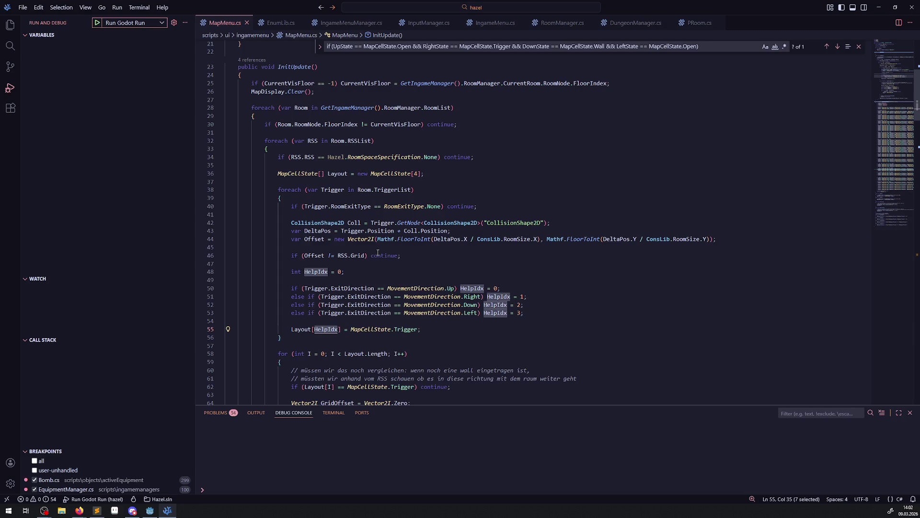
mouse_move(346, 190)
left_click(440, 263)
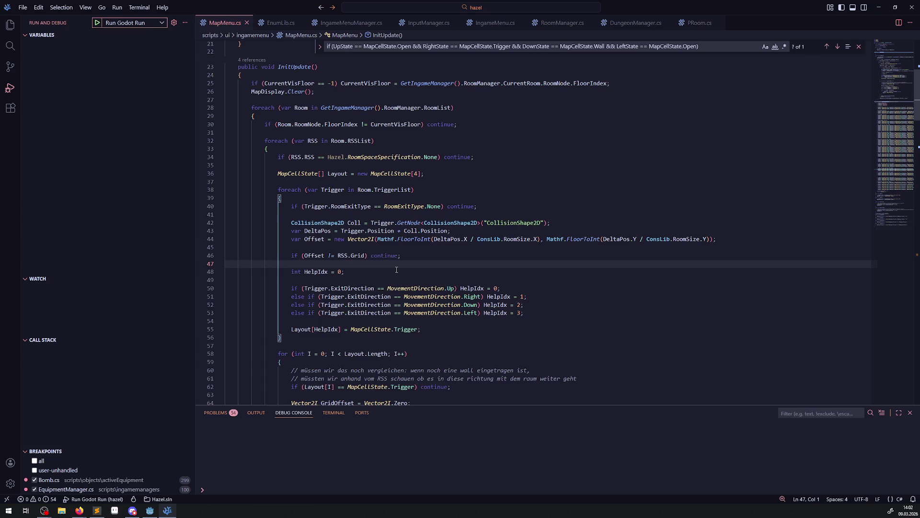
mouse_move(397, 288)
left_click(361, 288)
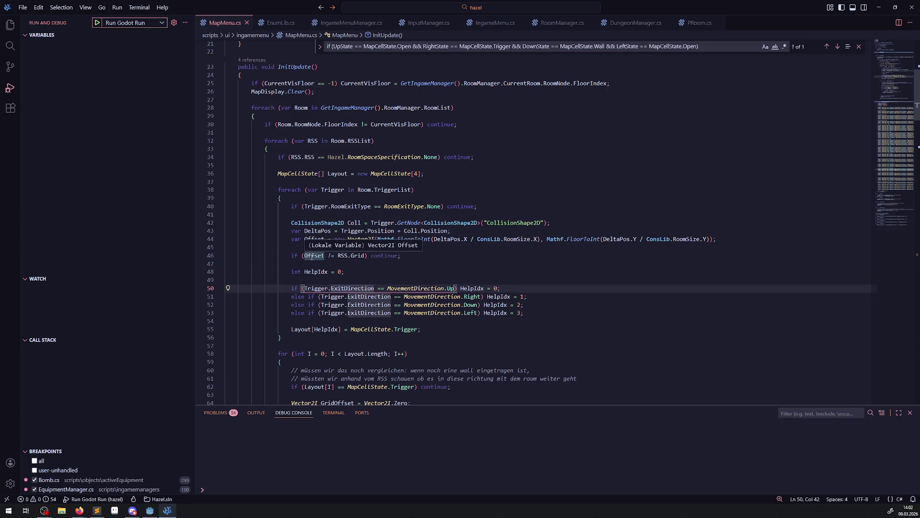
left_click(393, 271)
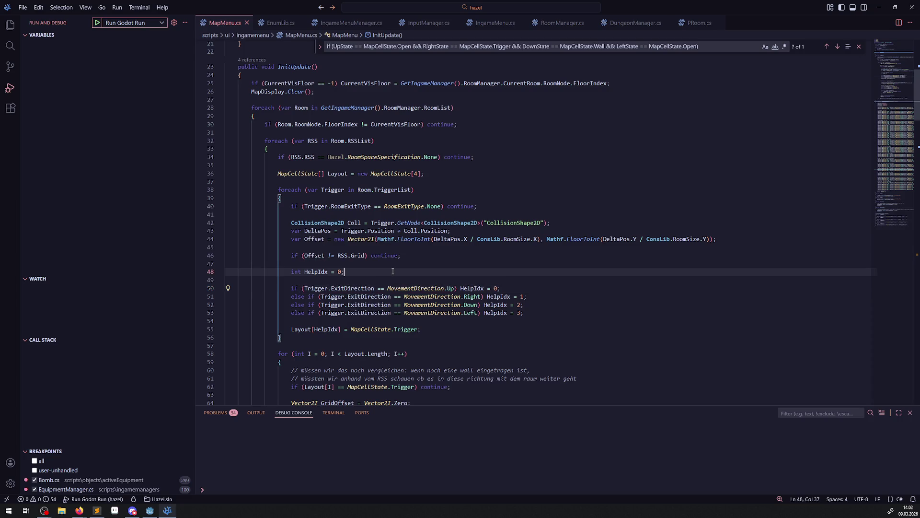
double_click(317, 272)
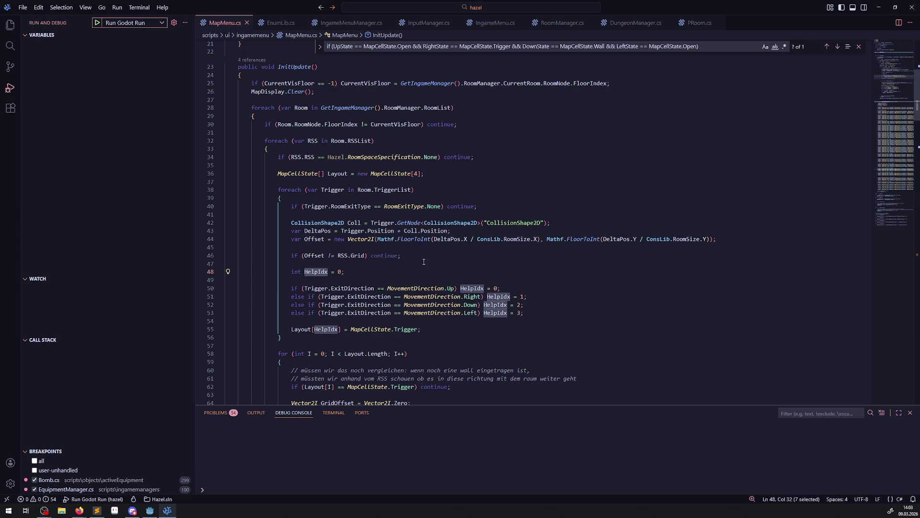
- Select the four exit-direction checks on lines 50–53, then switch to the running Godot game
scroll(400, 261, "down", 1)
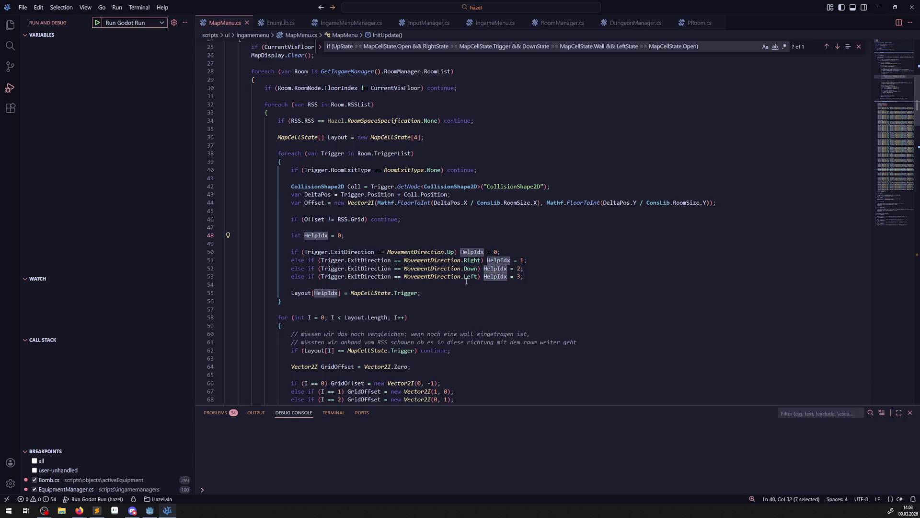
left_click(421, 219)
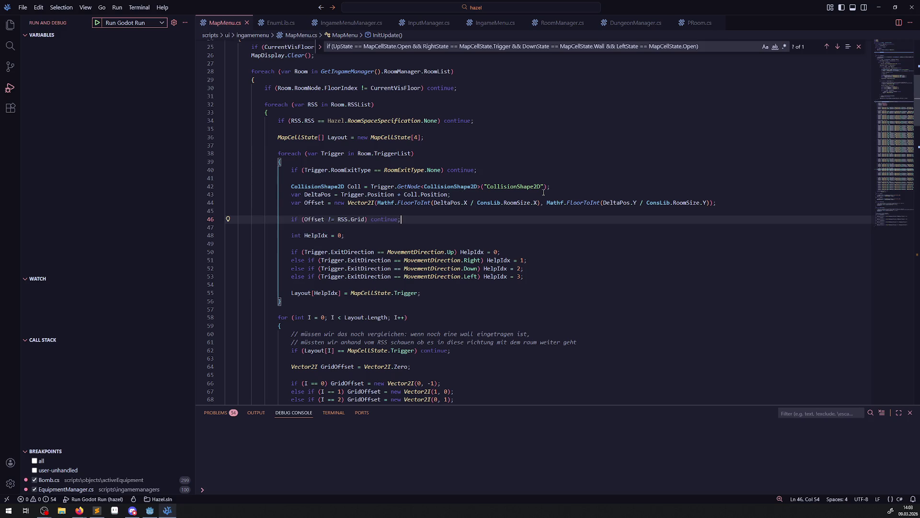
mouse_move(422, 293)
left_mouse_down()
mouse_move(336, 282)
mouse_move(225, 252)
left_mouse_up()
left_click(535, 285)
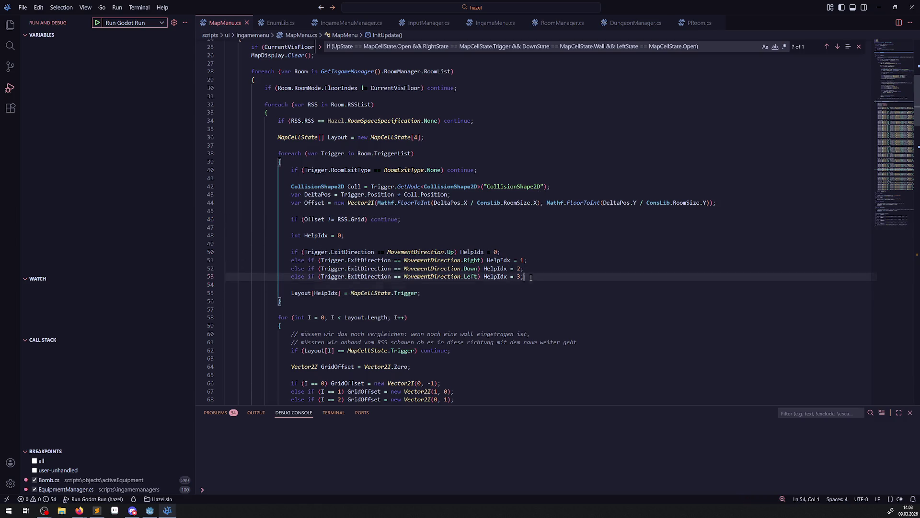
left_click_drag(534, 285, 221, 254)
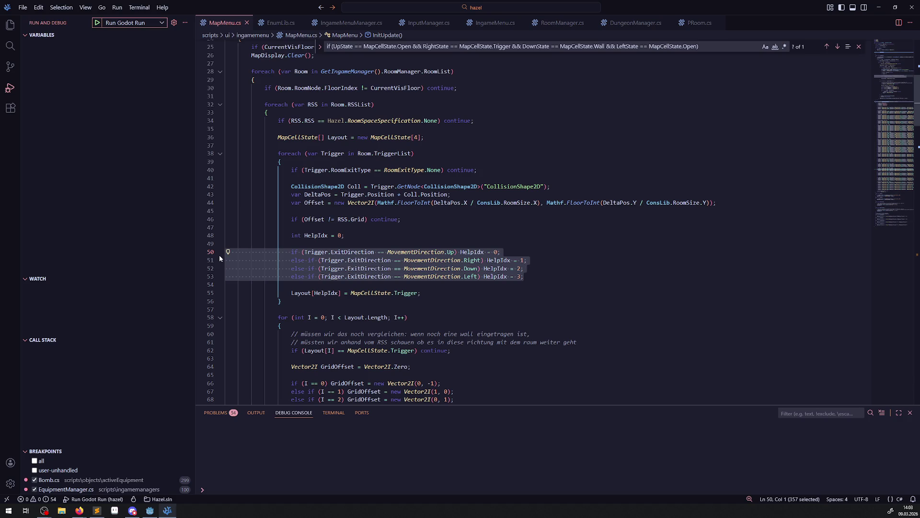
left_click(149, 510)
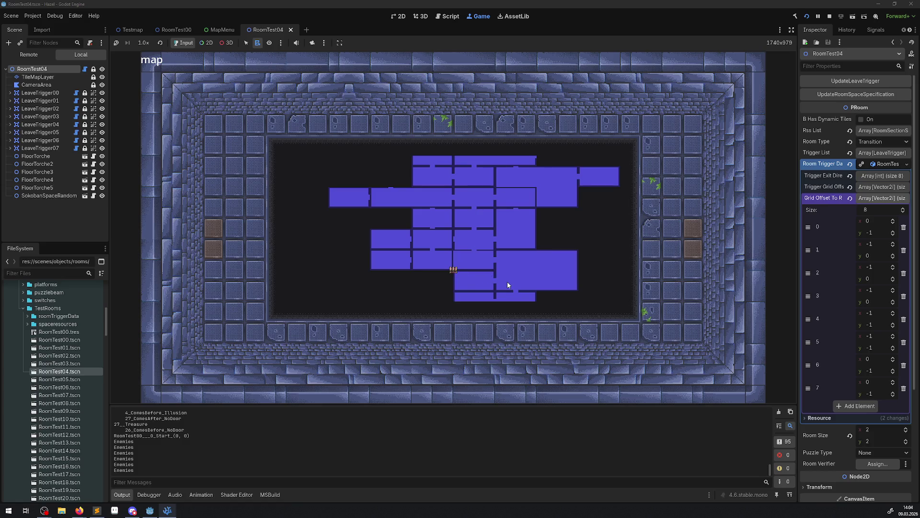
- Close the map with M and walk the hero up the corridor, around the blocks, into the next room
key("m")
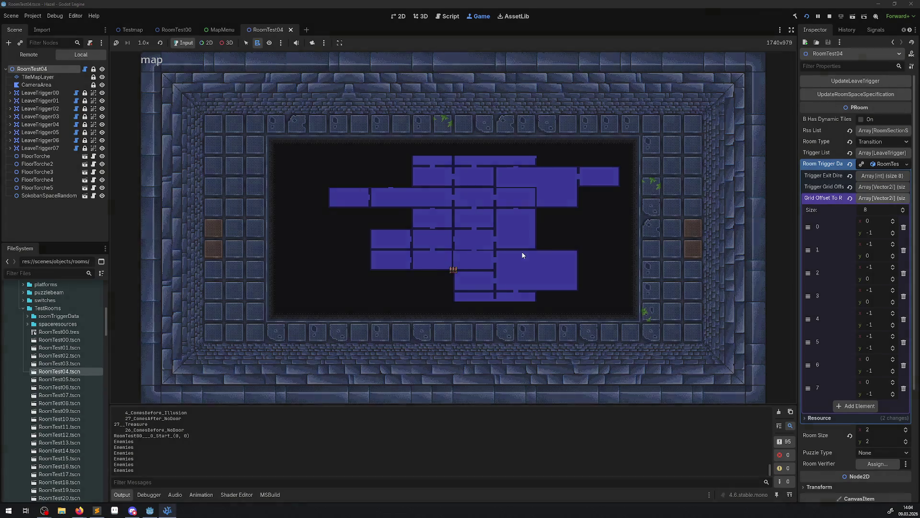
key("Up")
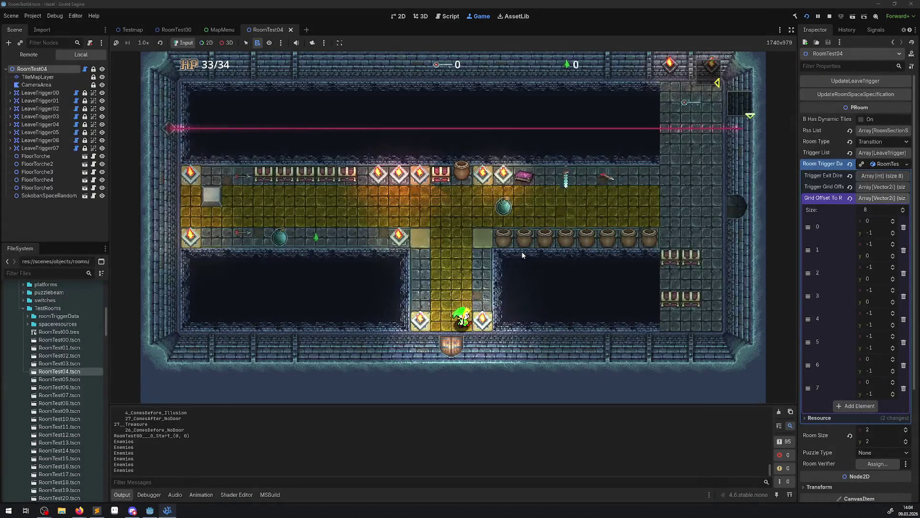
key("Left")
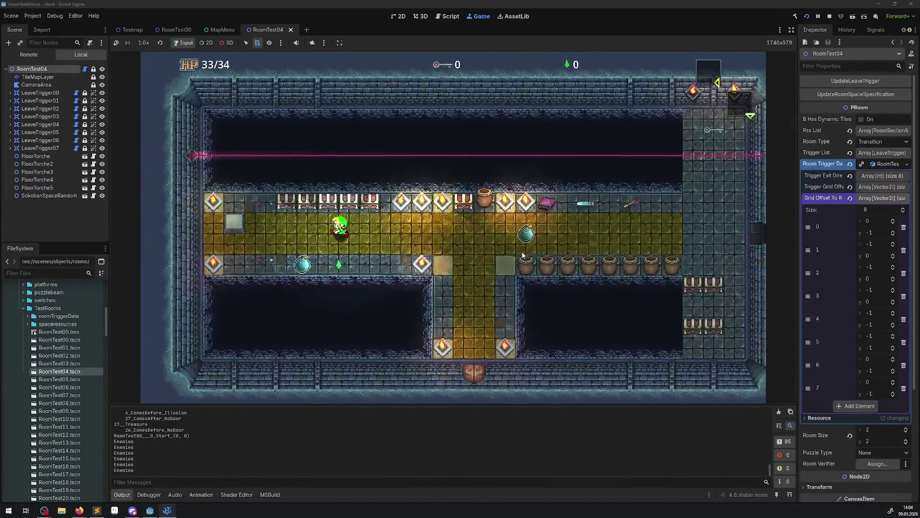
key("Right")
key("Right")
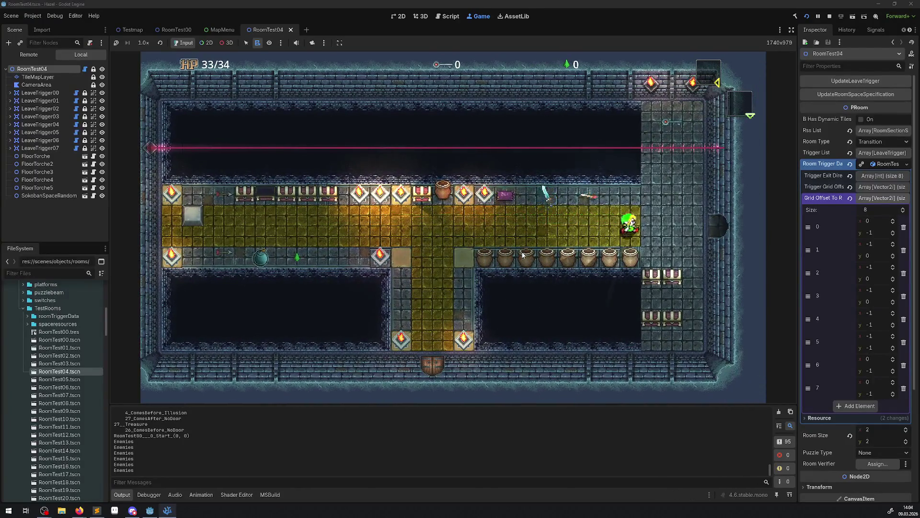
key("Right")
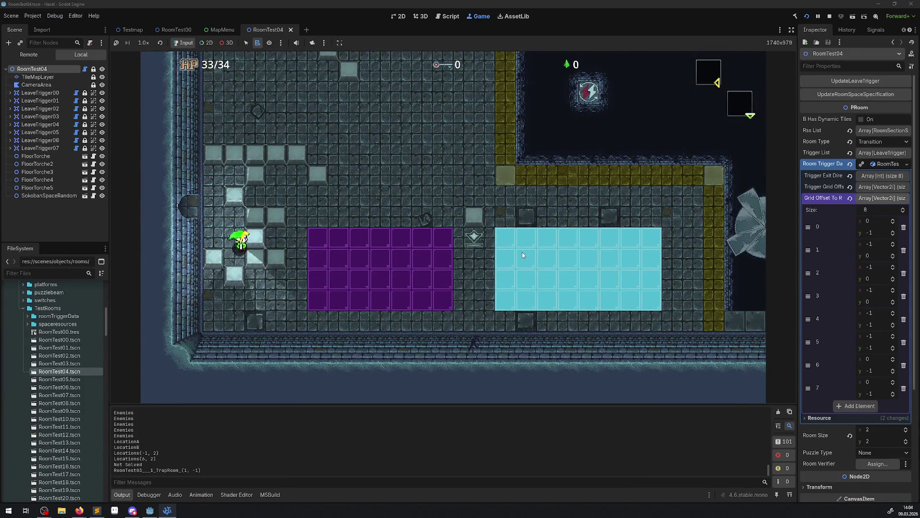
key("Up")
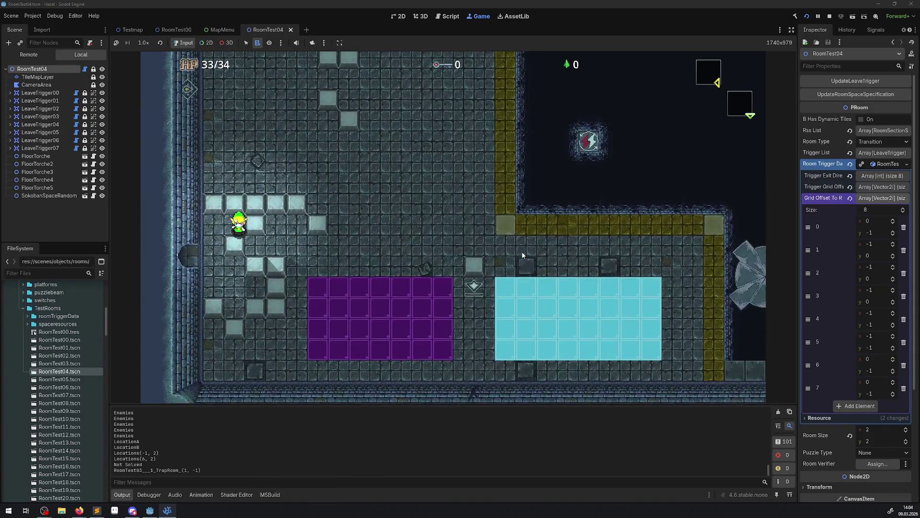
key("Left")
key("Down")
key("Right")
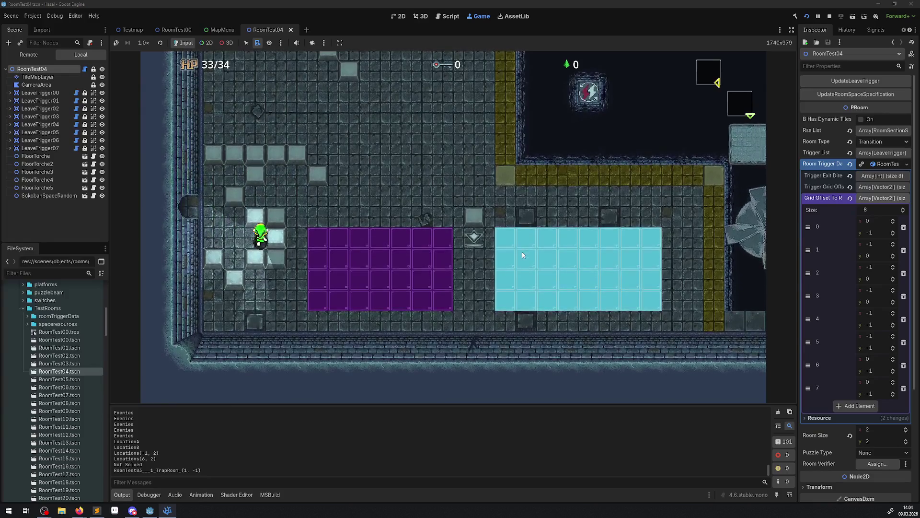
key("Up")
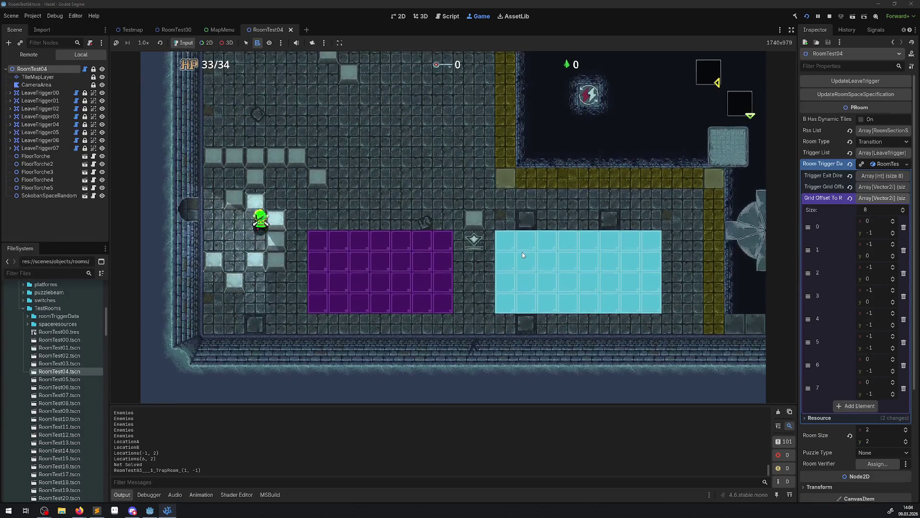
key("Right")
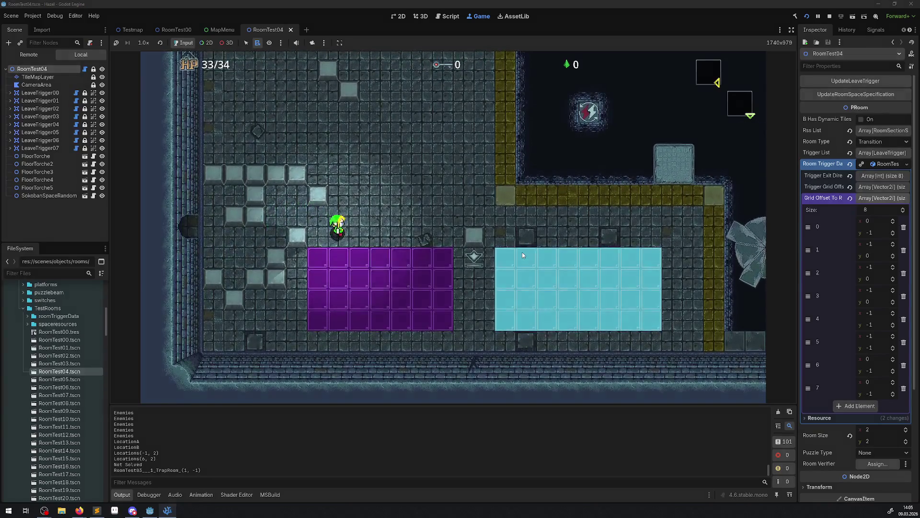
- Check the map, return to gameplay, and walk the hero out the left door into the next room
key("m")
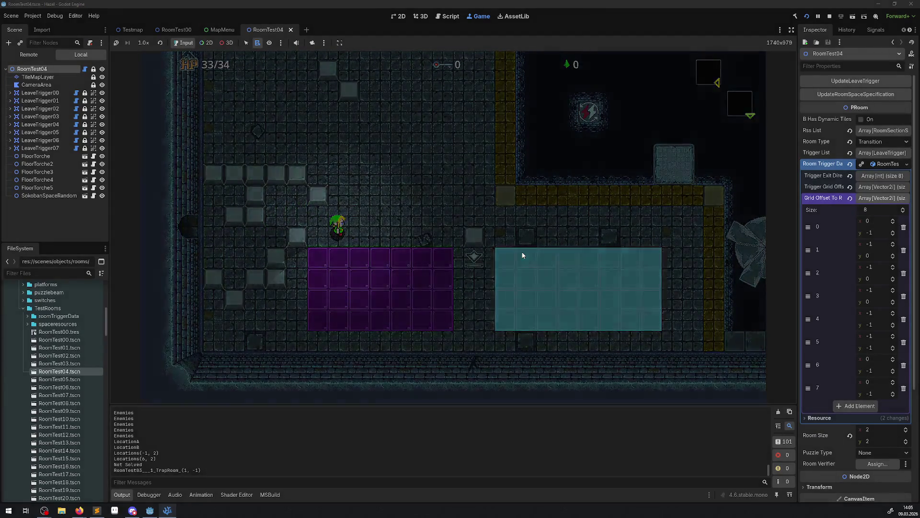
key("m")
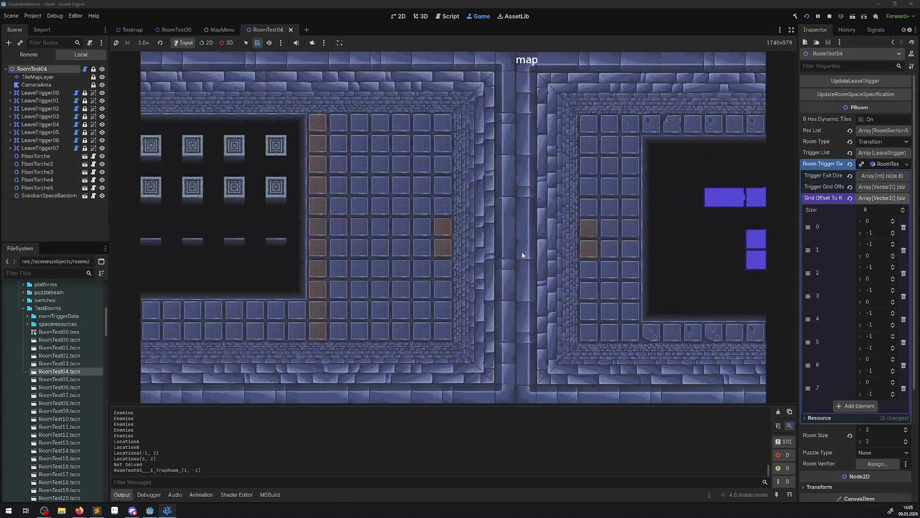
key("m")
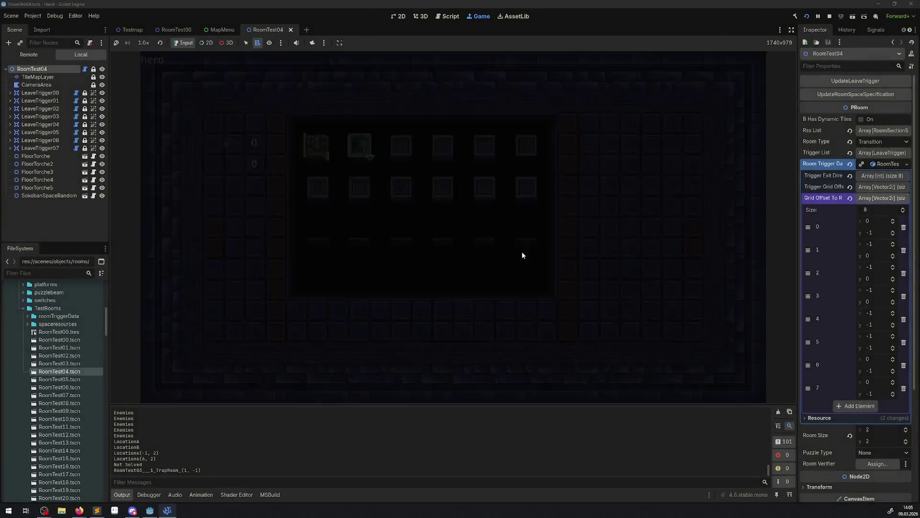
key("Up")
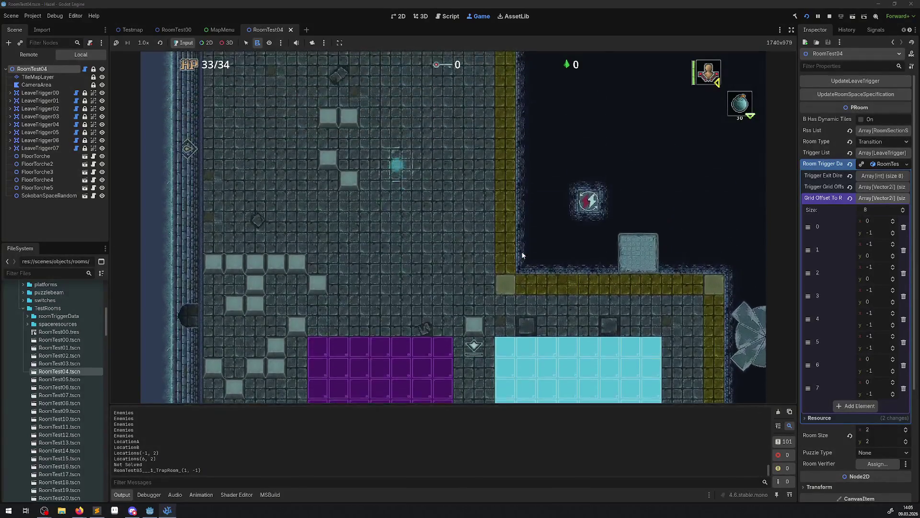
key("Down")
key("Left")
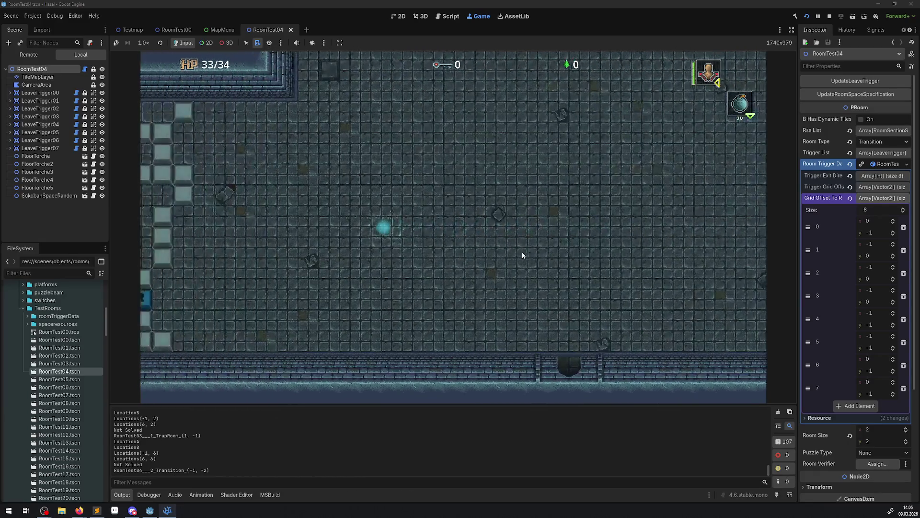
key("Down")
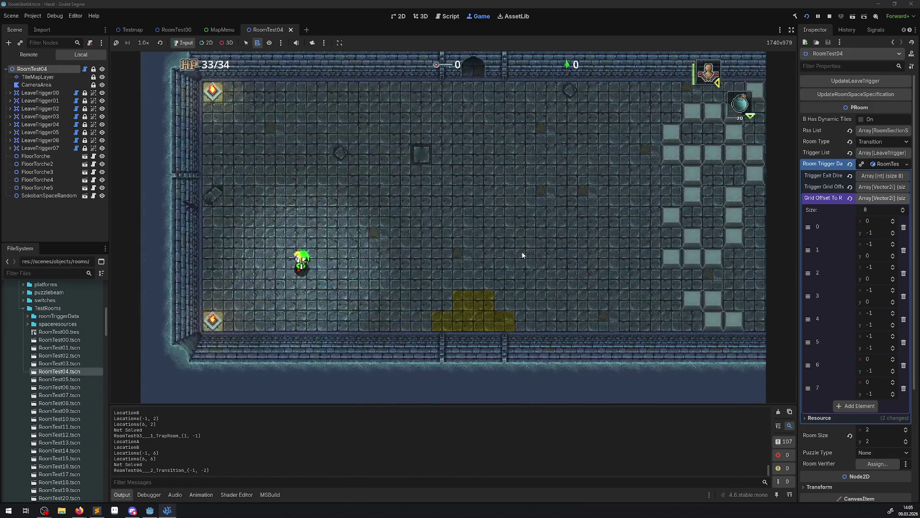
key("Up")
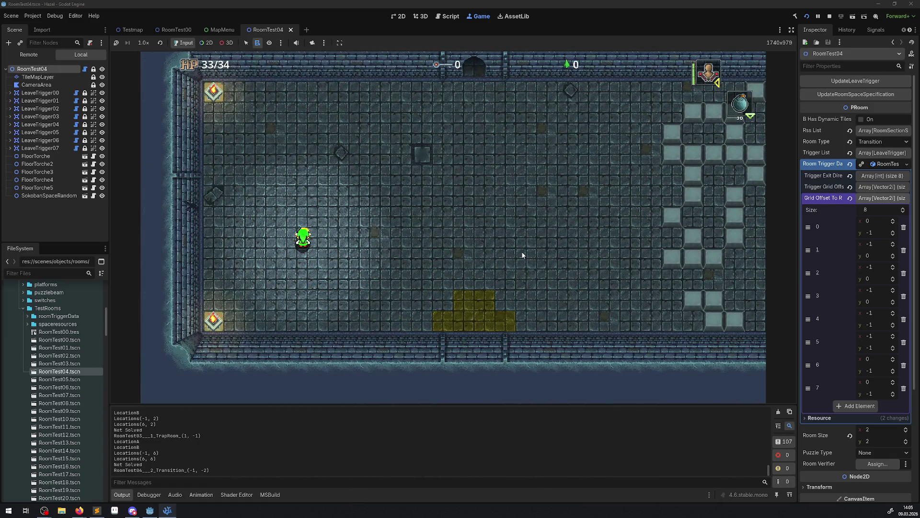
key("Left")
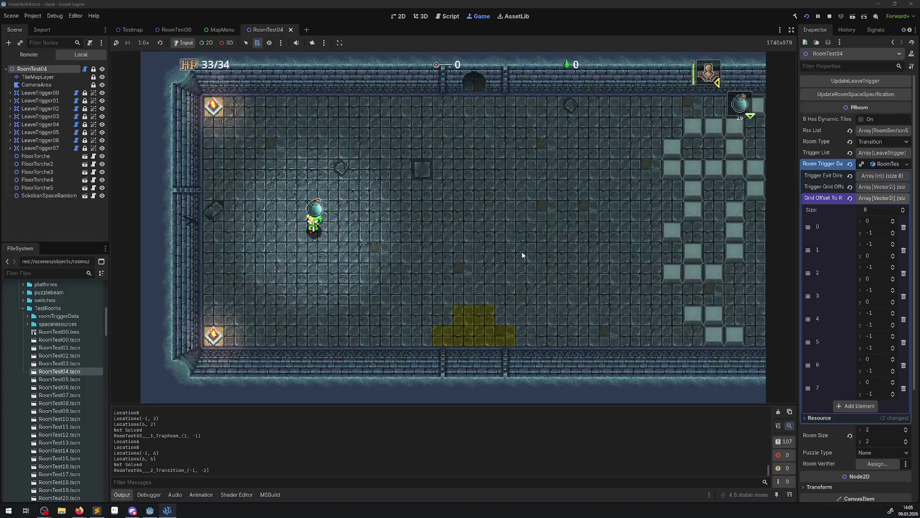
- Open the in-game hero menu, view its map page, then close it to resume play
key("Right")
key("Escape")
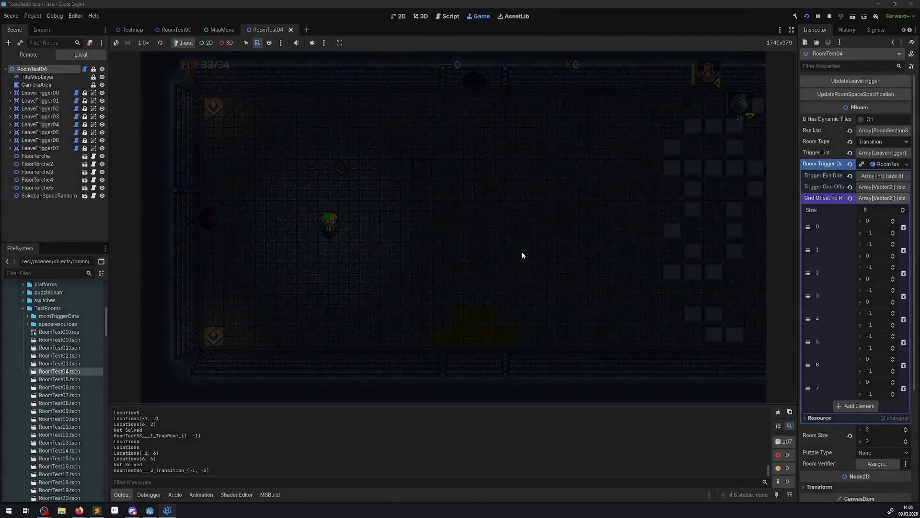
key("Right")
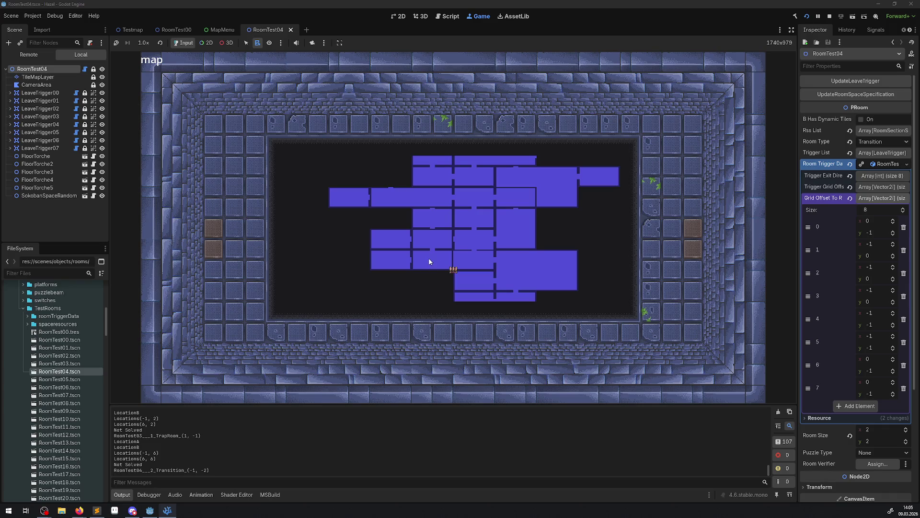
key("Escape")
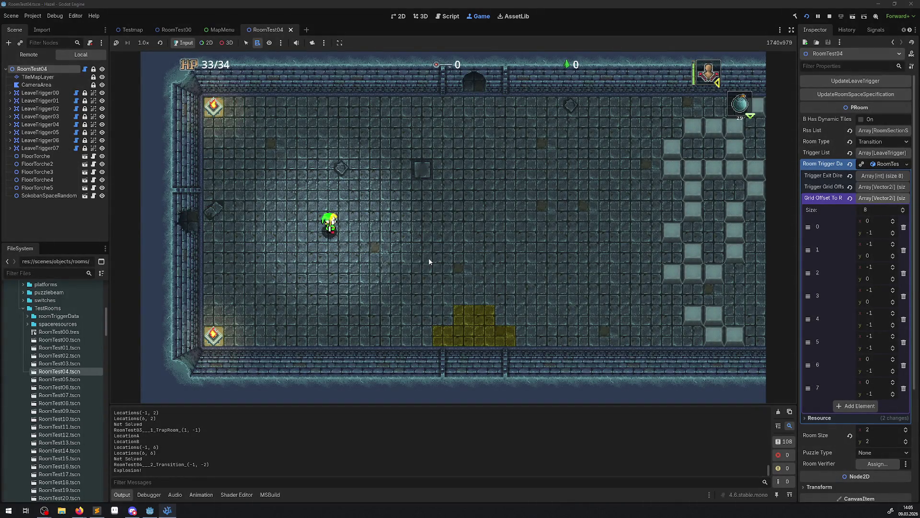
- Walk through the blasted wall, across the cross-shaped room and the top door, then reopen the map
key("Left")
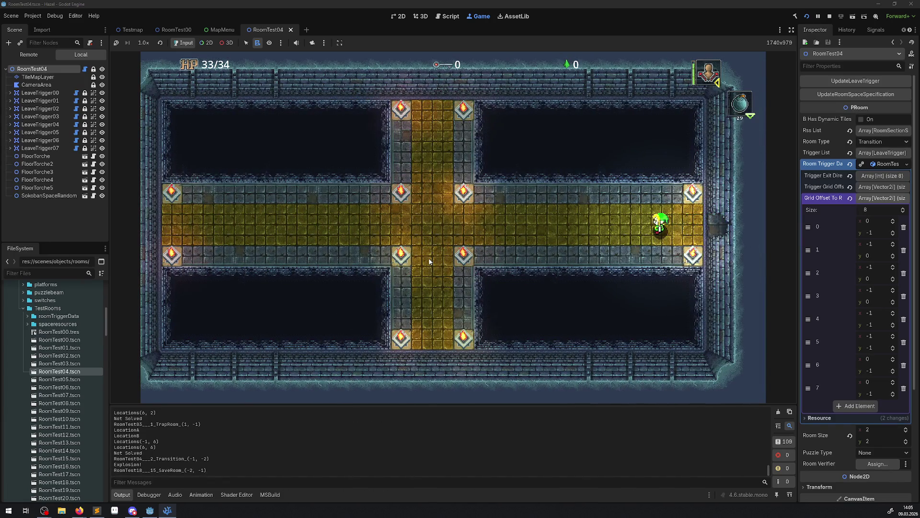
key("Right")
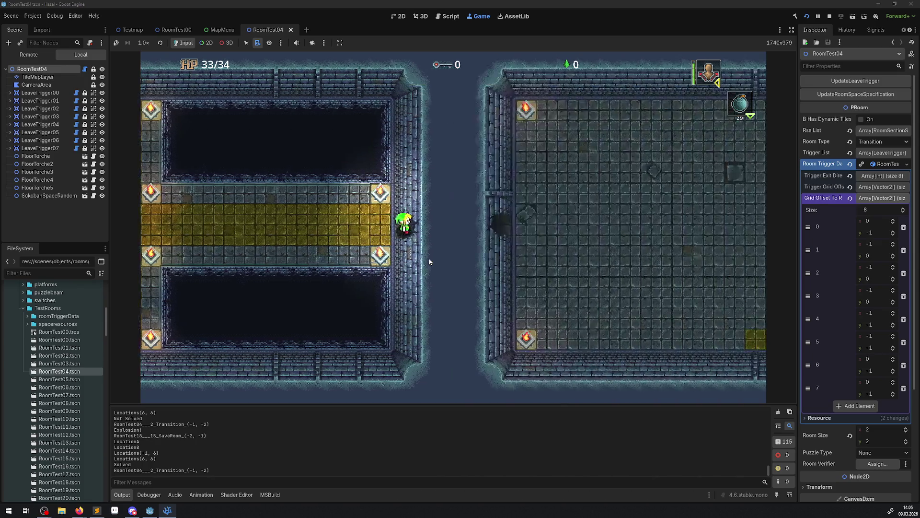
key("Right")
key("Up")
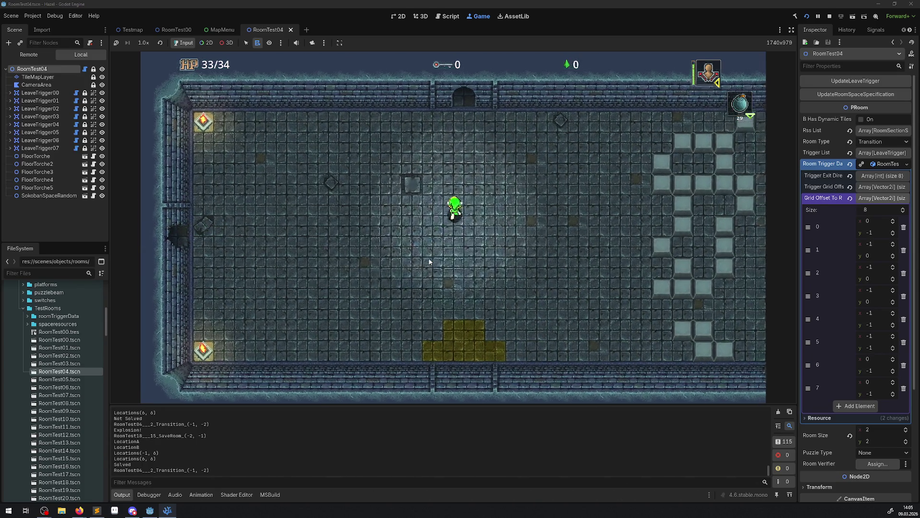
key("Up")
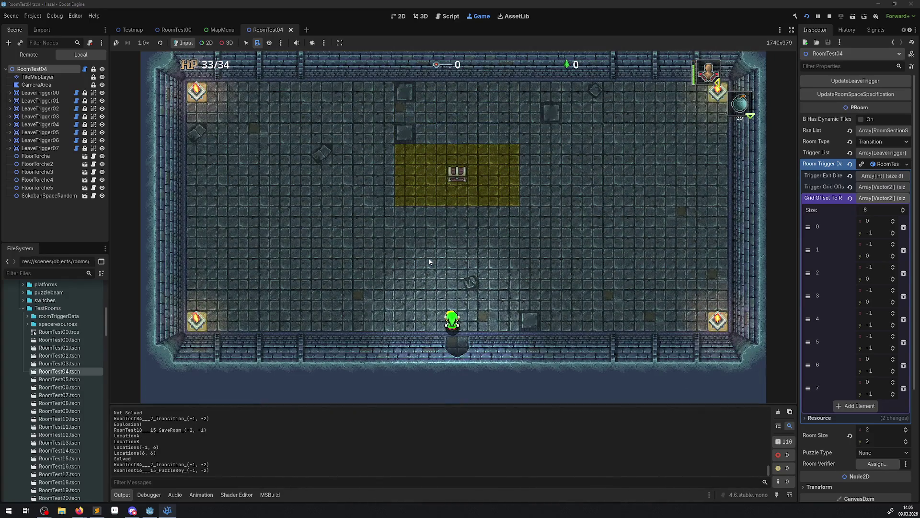
key("Down")
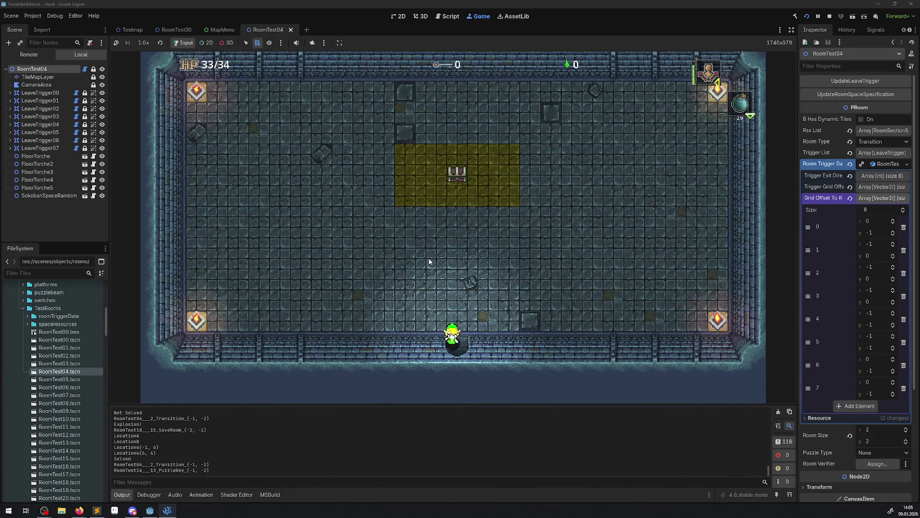
key("m")
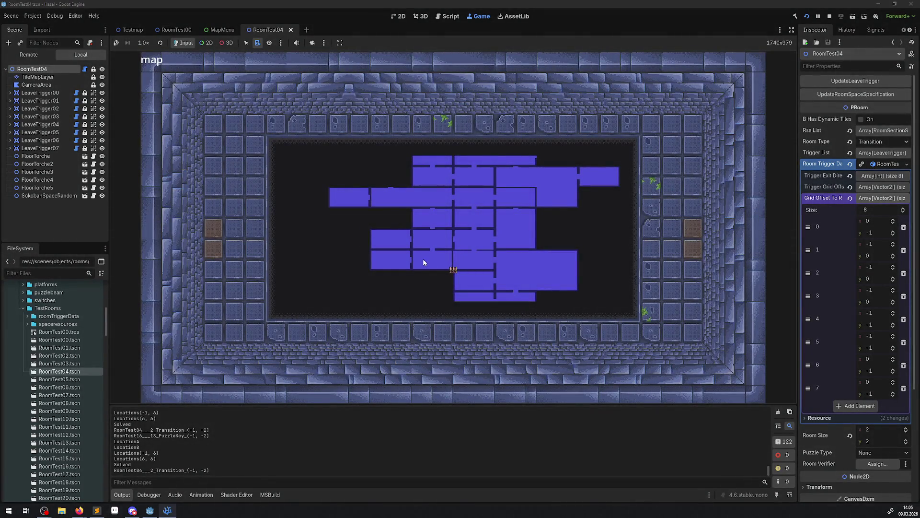
- Toggle the map to the smaller layout and back, close it, and walk up through the top door
left_click(402, 241)
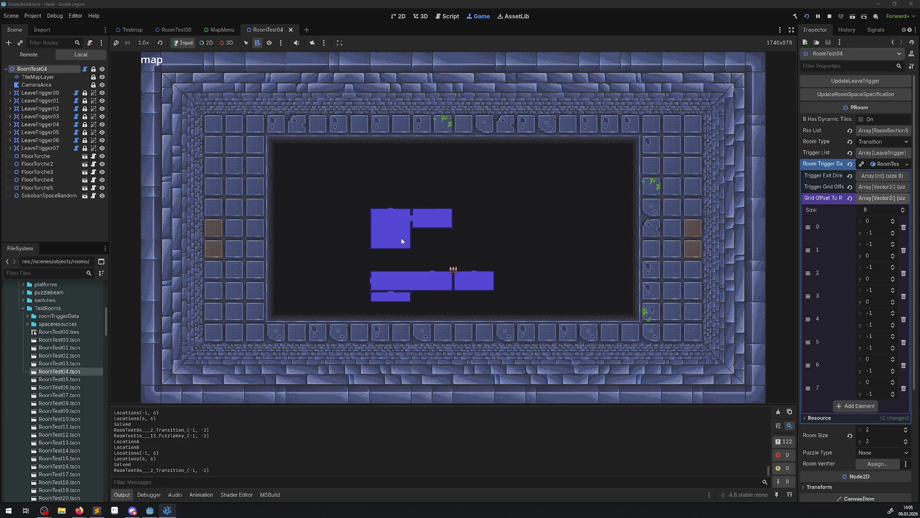
left_click(403, 242)
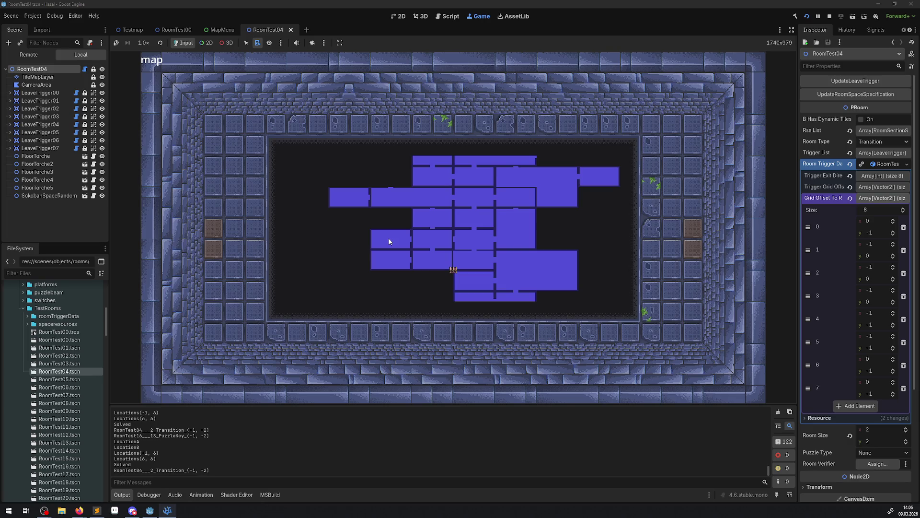
left_click(389, 241)
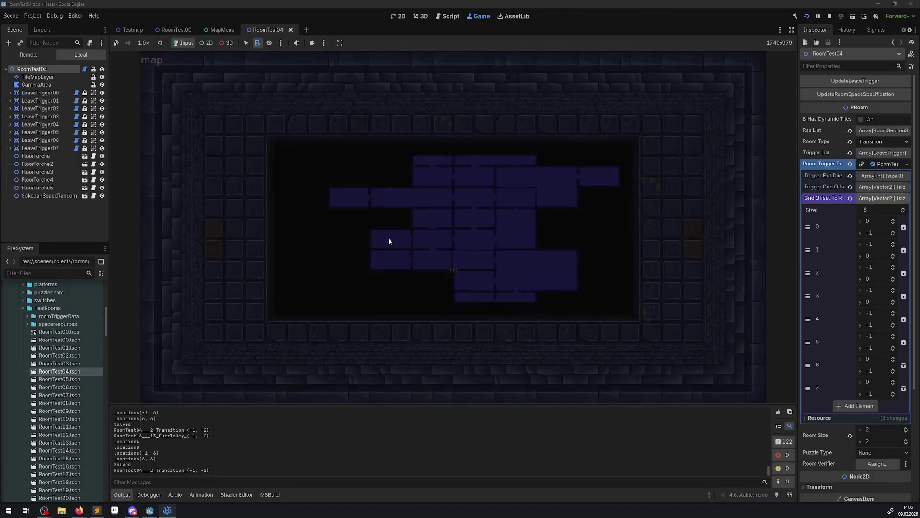
key("Up")
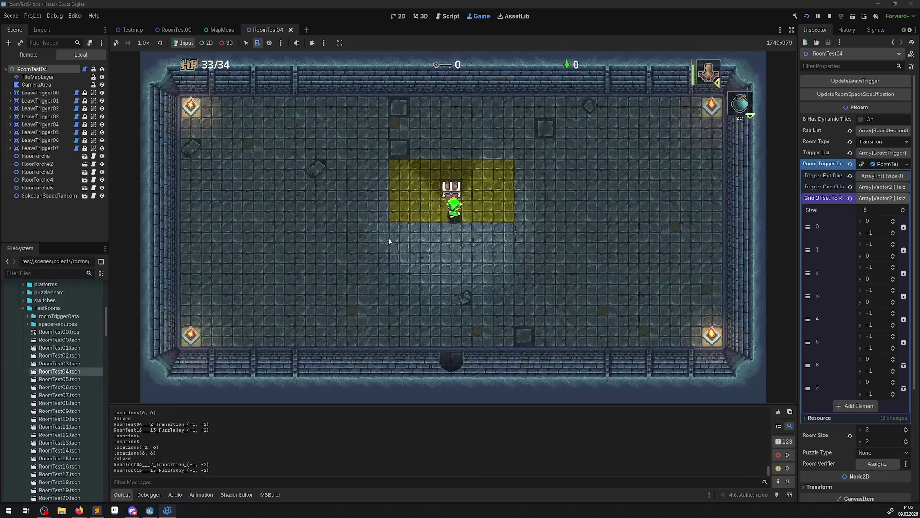
- Open the chest to collect a key, then walk down through the bottom door and to the right
key("space")
key("Down")
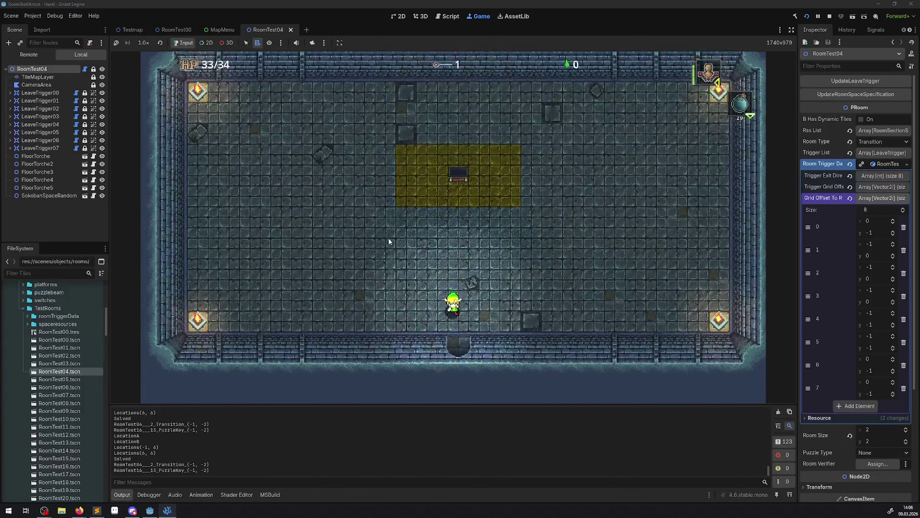
key("Down")
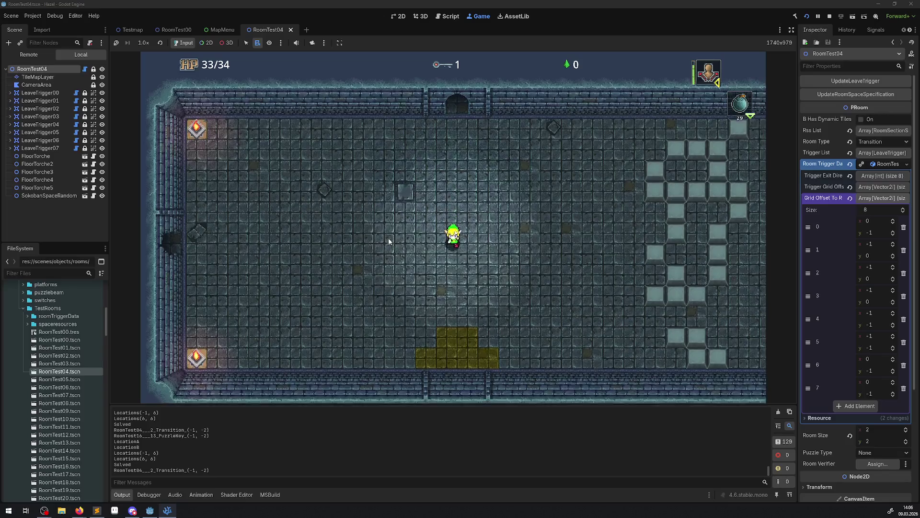
key("Right")
key("Right")
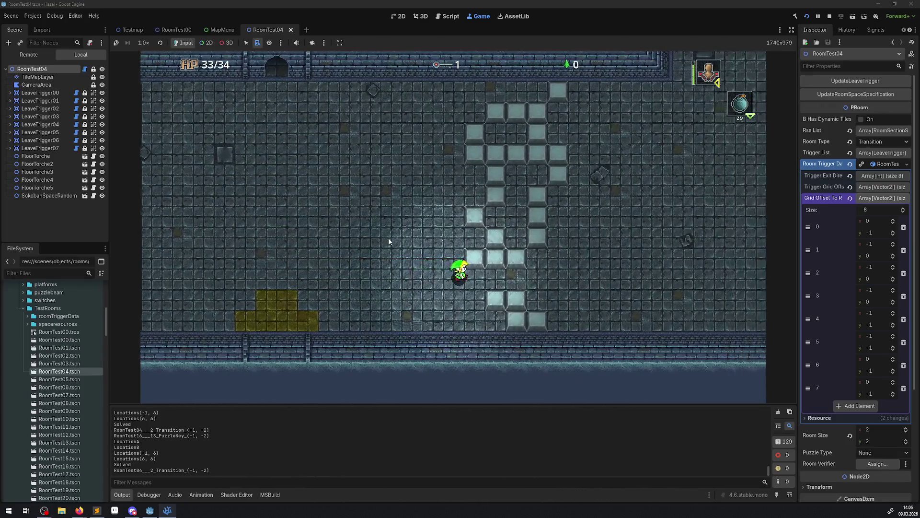
key("Right")
key("Up")
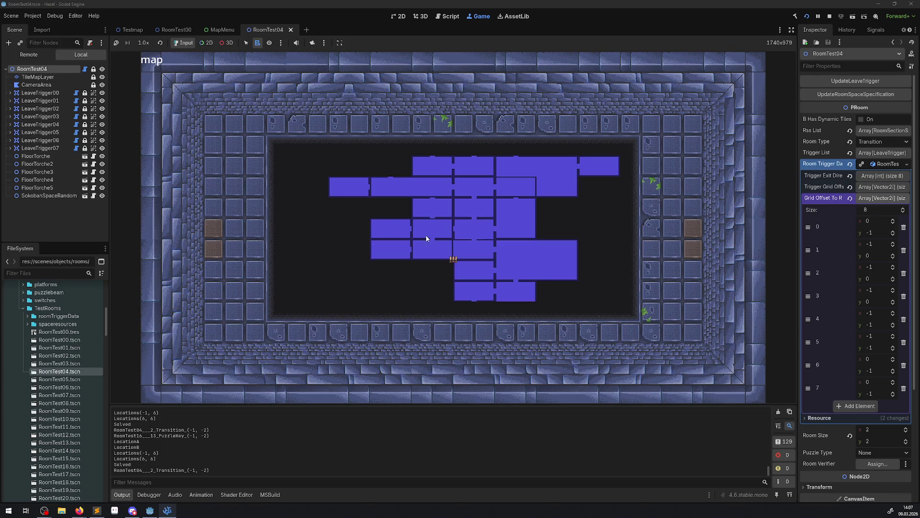
- Close the map, walk the hero through the north door and down into the room below, then stop the test run
left_click(441, 231)
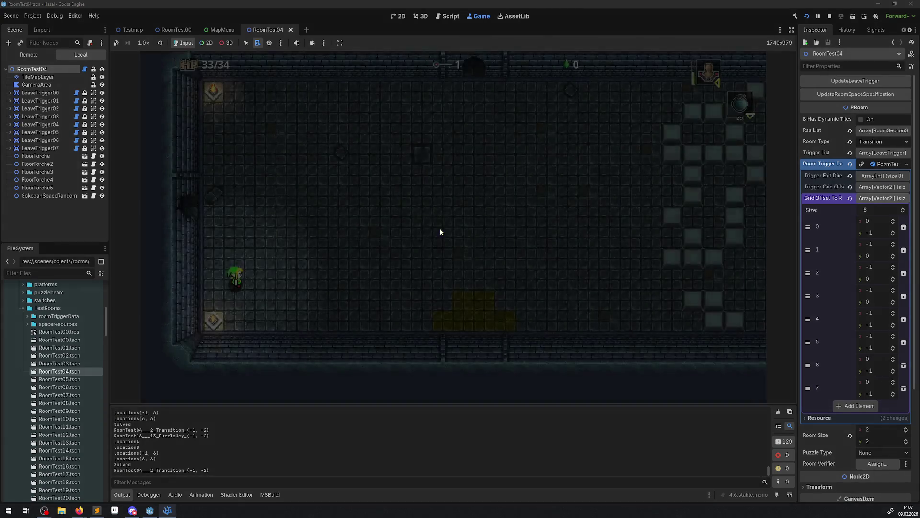
key("Right")
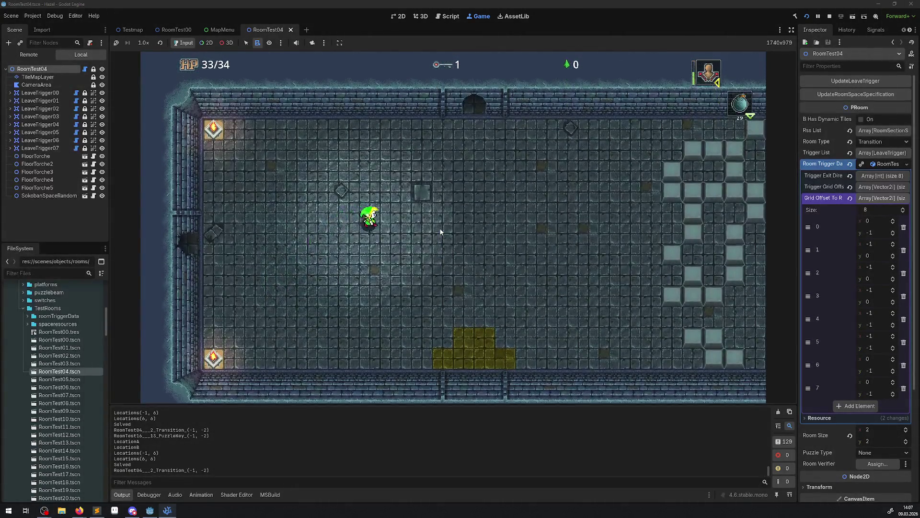
key("Up")
key("Up")
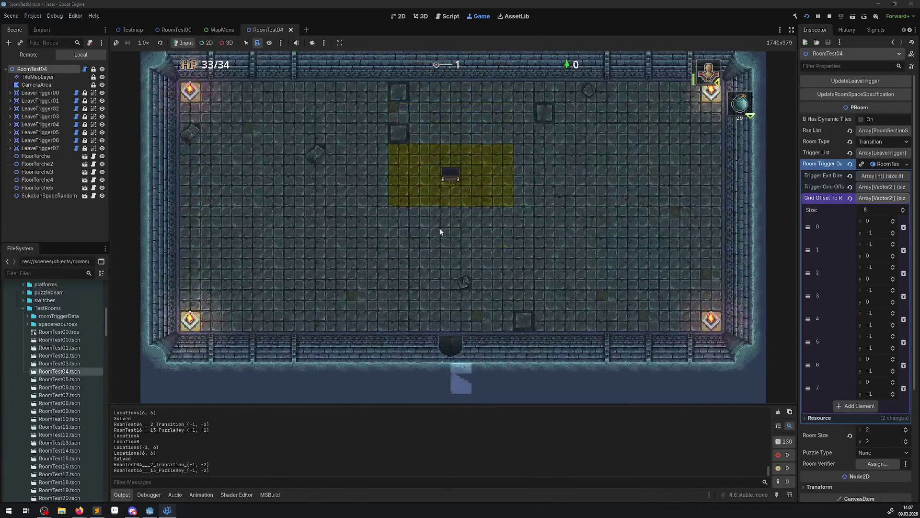
key("Left")
key("Left")
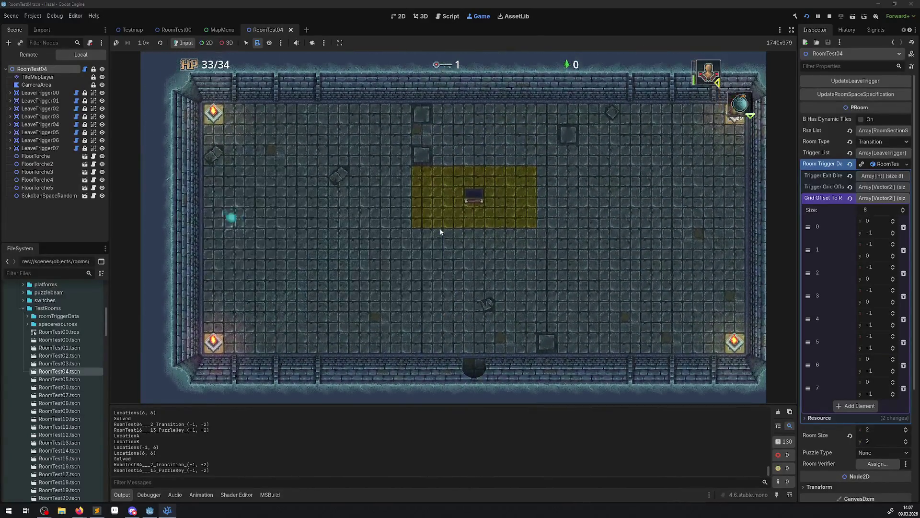
key("Down")
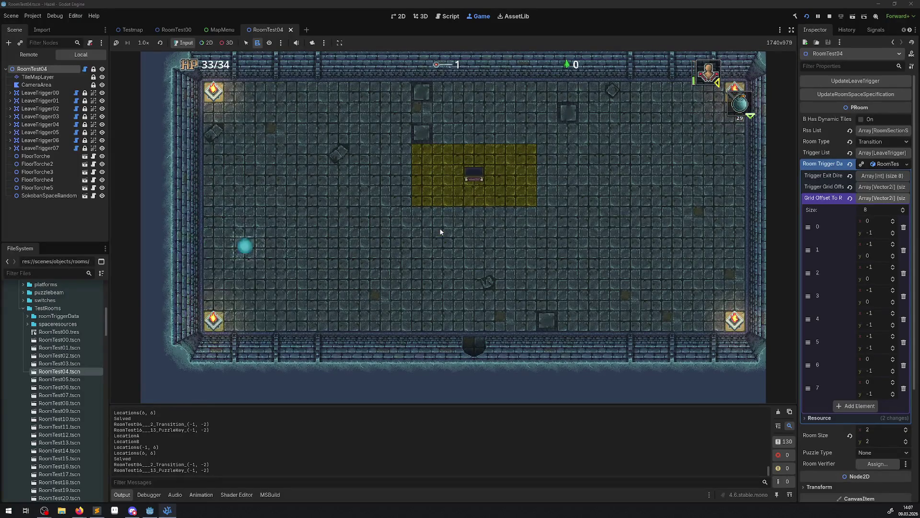
key("Right")
key("Down")
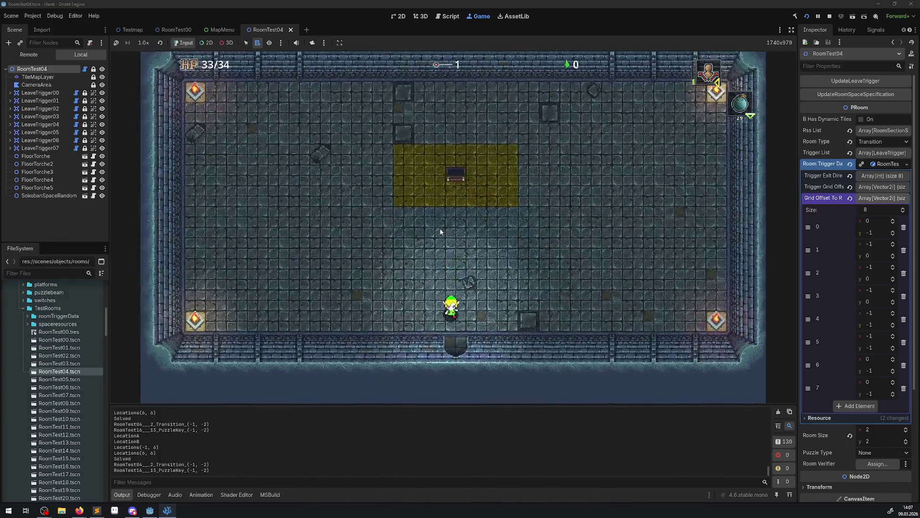
key("Down")
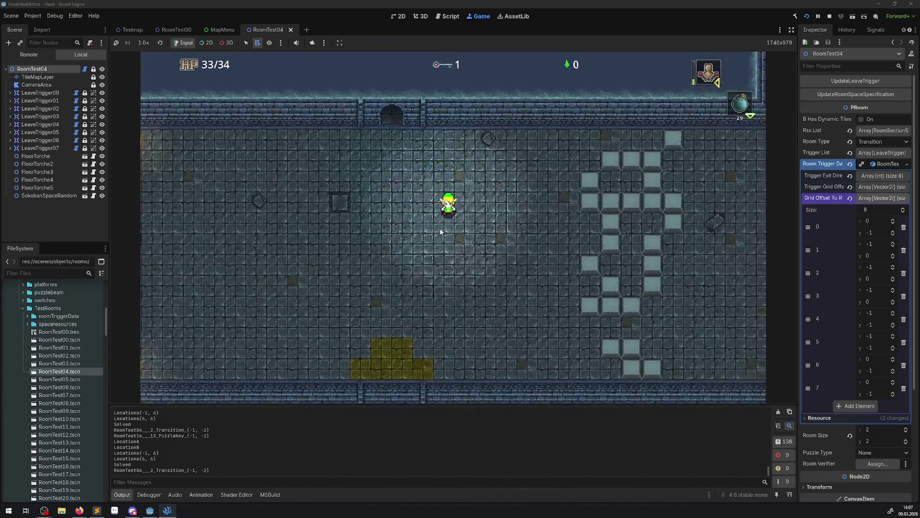
left_click(830, 16)
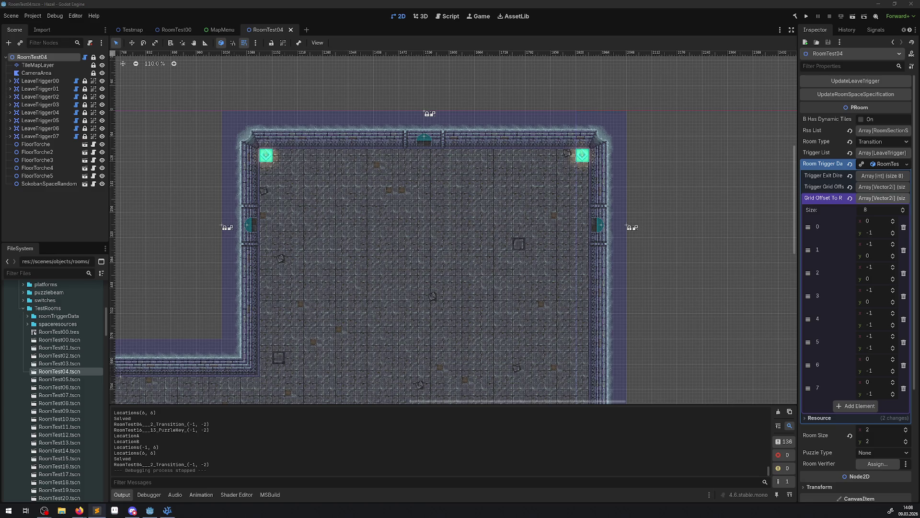
- Build and launch the game from RoomTest04 with Play
left_click(806, 16)
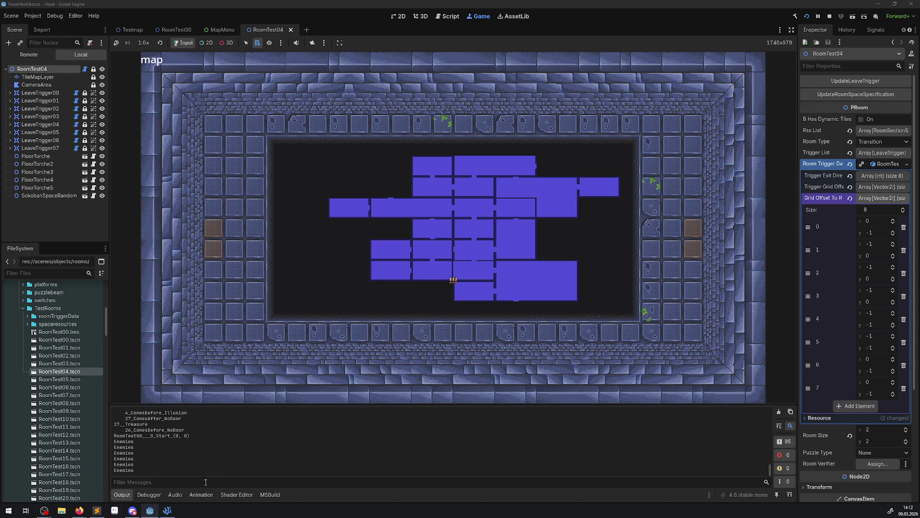
key("F8")
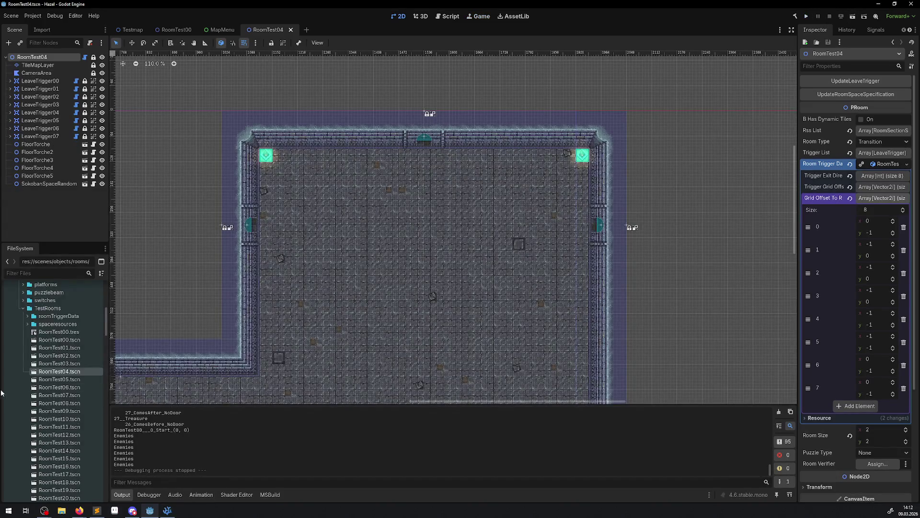
- Copy the file path of Icon_Hero.png from the FileSystem panel
scroll(59, 394, "down", 15)
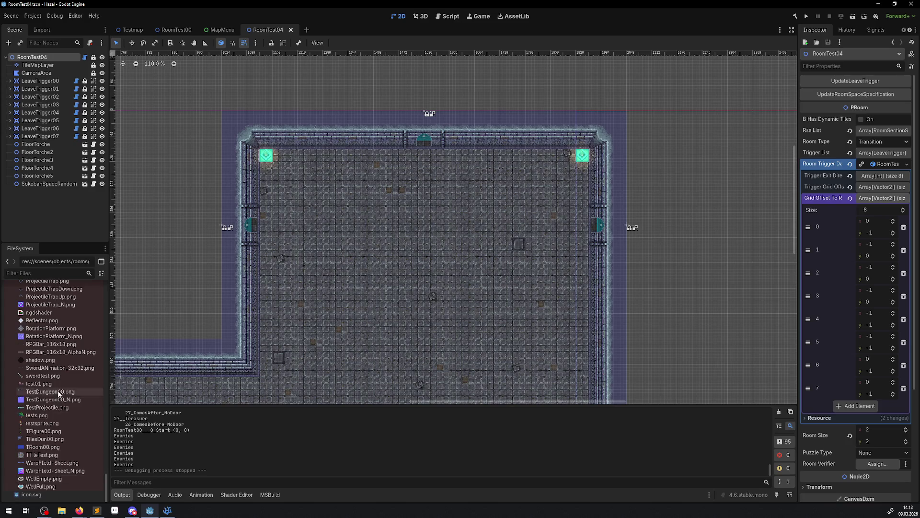
scroll(64, 432, "up", 5)
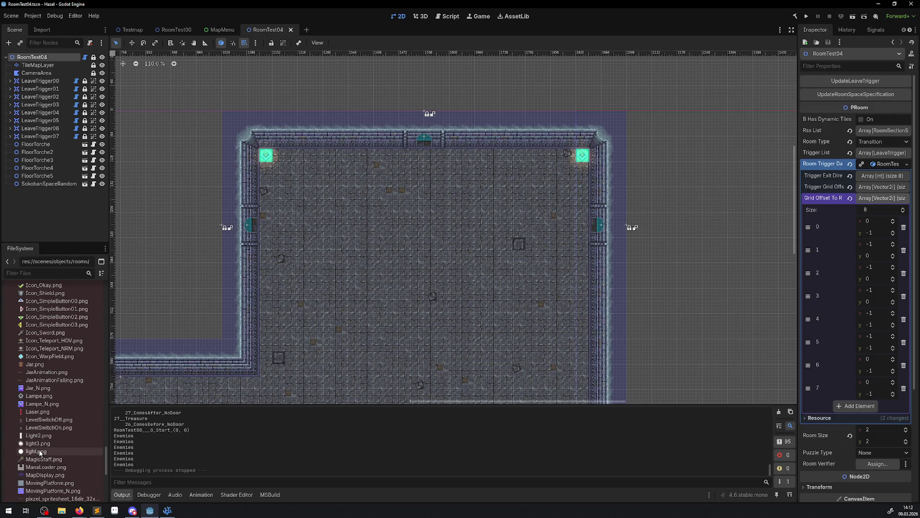
scroll(52, 443, "up", 4)
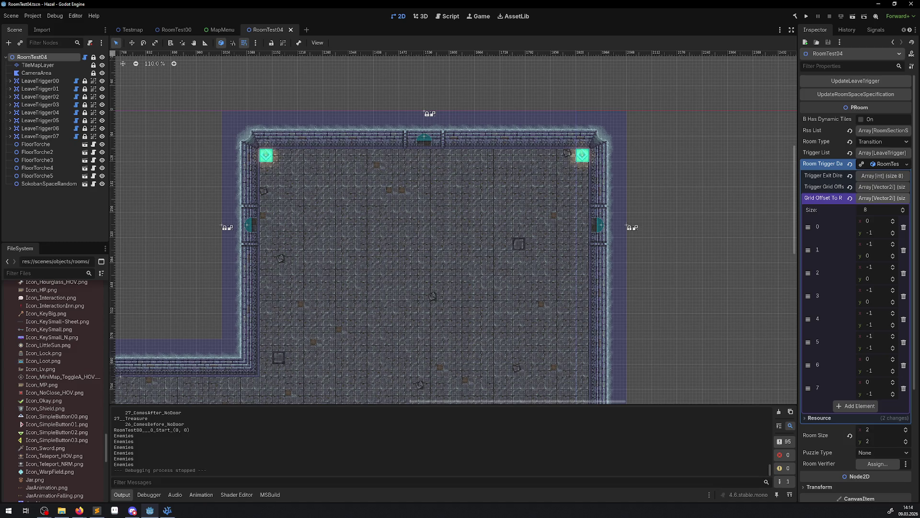
right_click(324, 292)
key("Escape")
left_click_drag(287, 327, 348, 305)
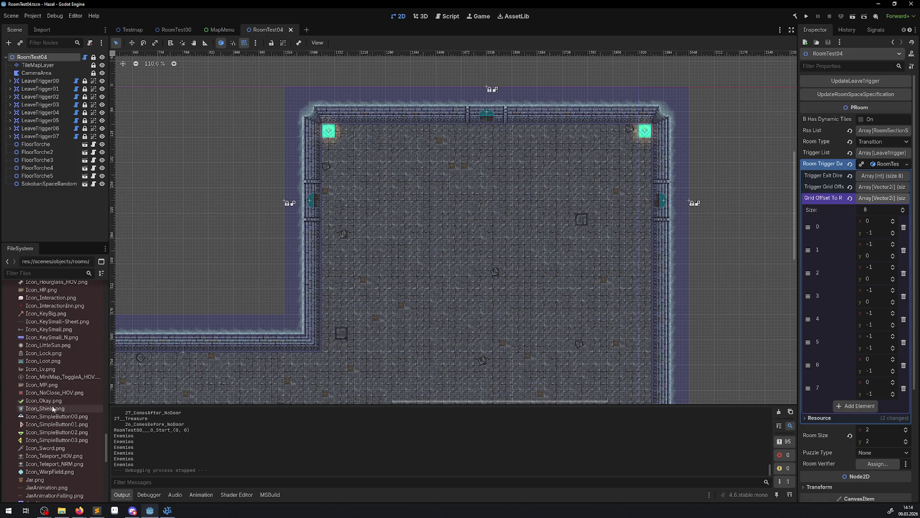
scroll(57, 345, "up", 3)
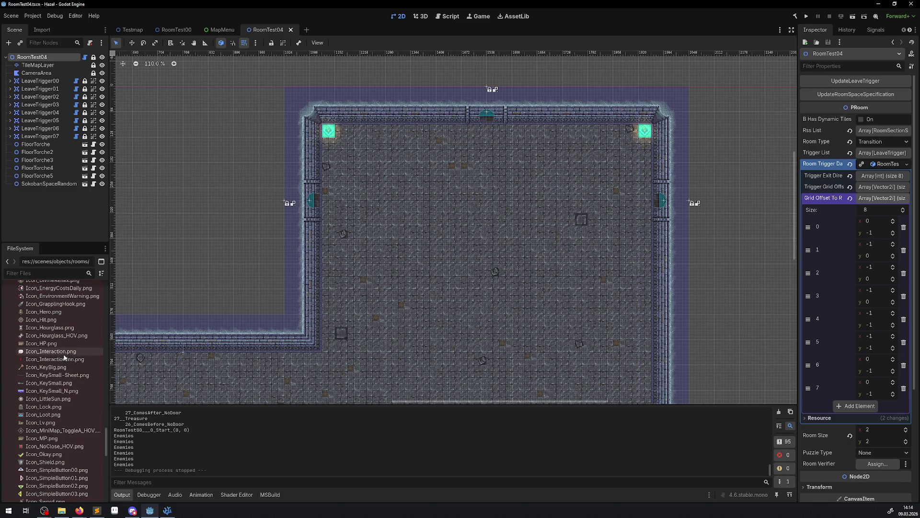
left_click(48, 313)
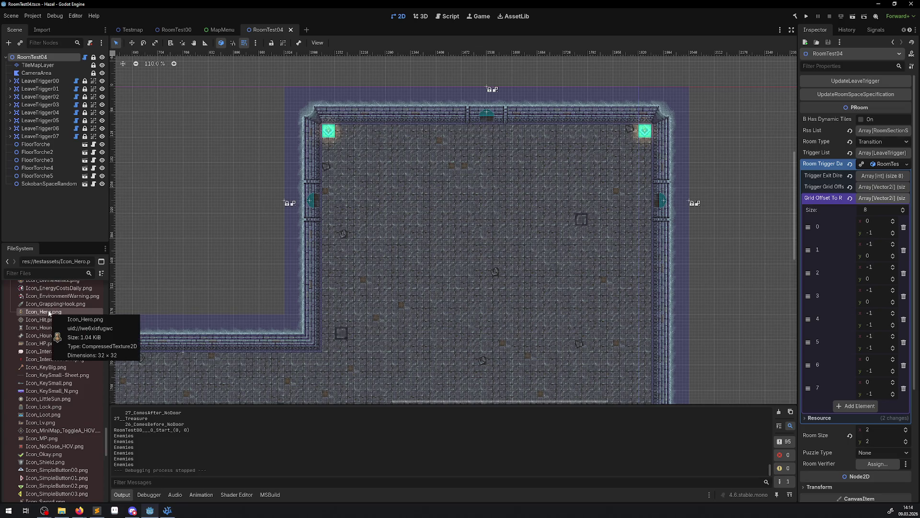
right_click(49, 313)
left_click(83, 360)
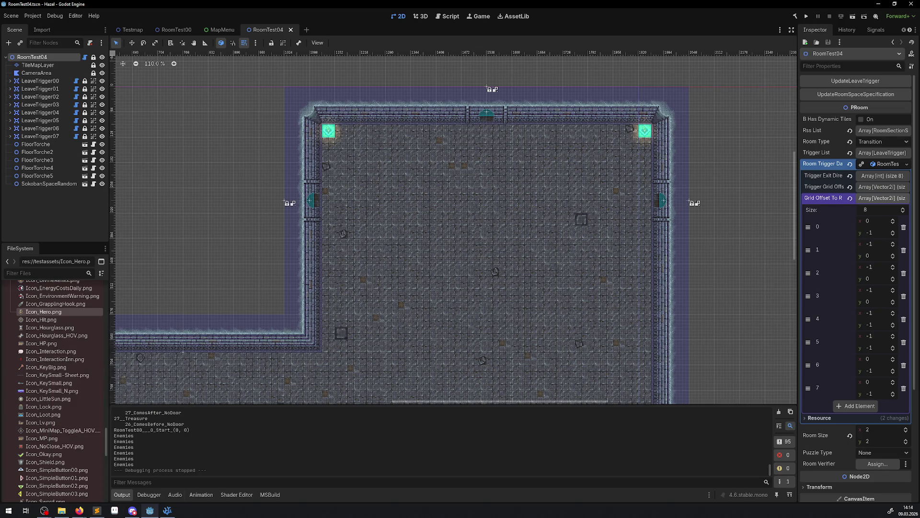
- Open the GameManager scene and select its IconLoaderManager node
scroll(66, 384, "up", 10)
scroll(67, 386, "up", 15)
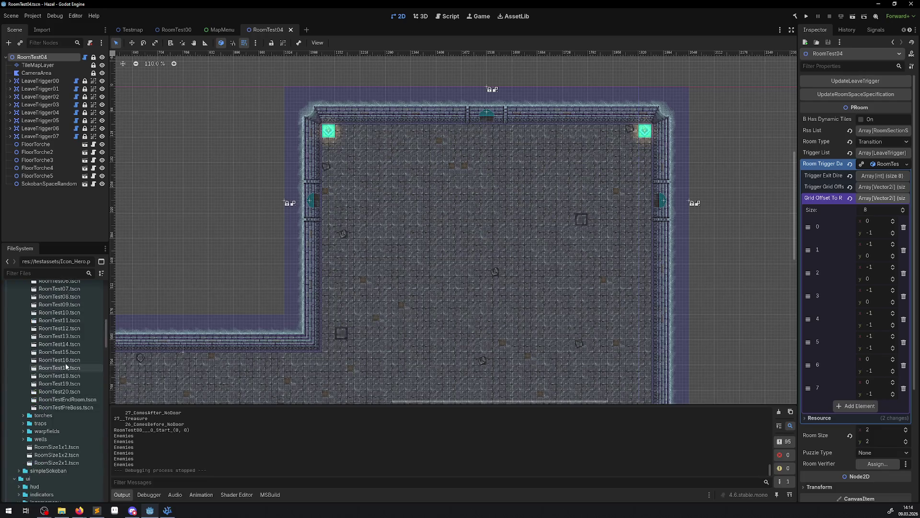
double_click(61, 338)
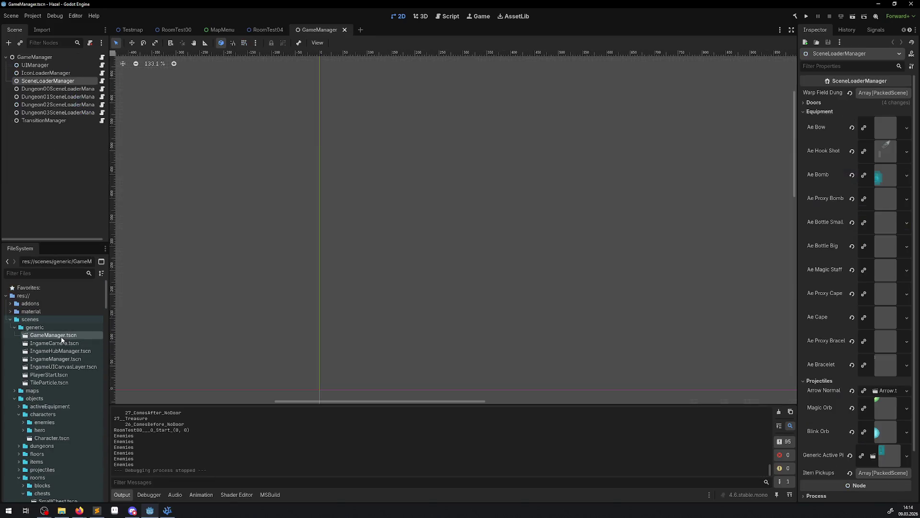
left_click(45, 73)
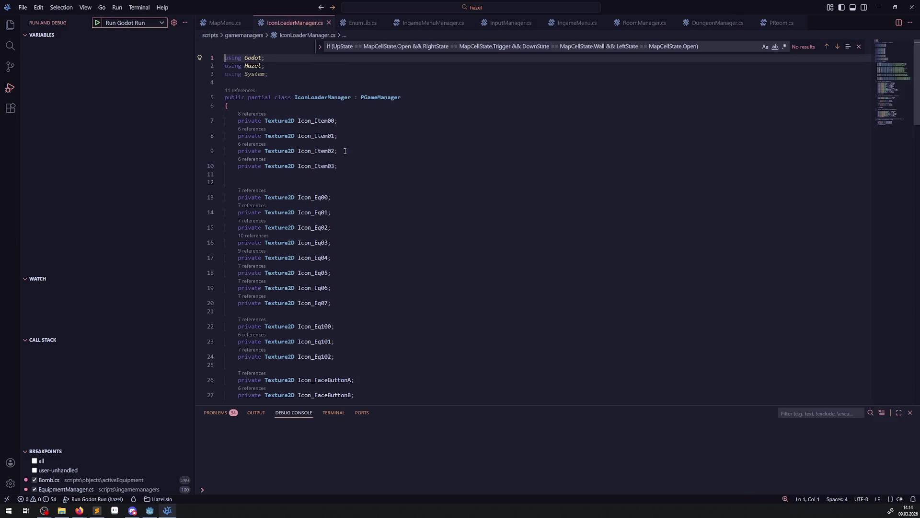
- Duplicate the Icon_Item00 Texture2D declaration and rename the copy to Icon_Hero
left_click(312, 106)
left_click(288, 121)
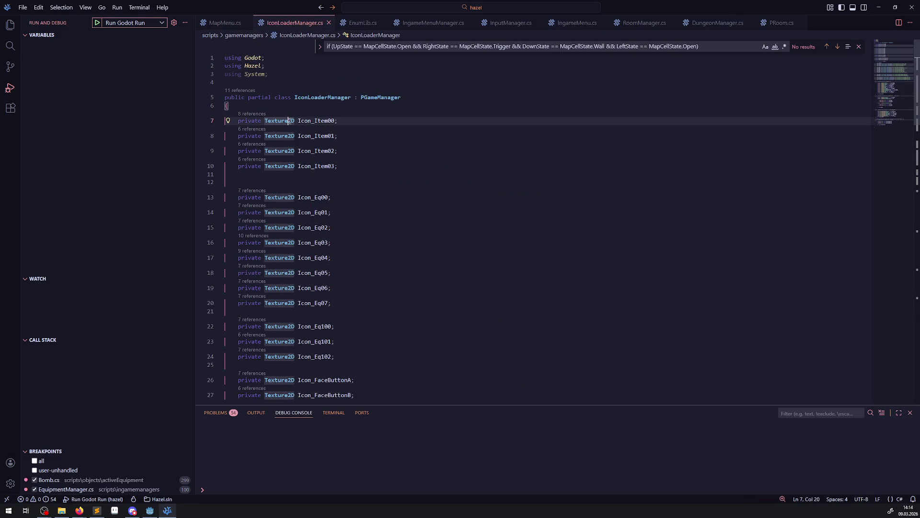
key("ctrl+c")
key("ctrl+v")
left_click(343, 120)
key("Return")
key("Return")
left_click_drag(324, 120, 334, 119)
key("BackSpace")
key("BackSpace")
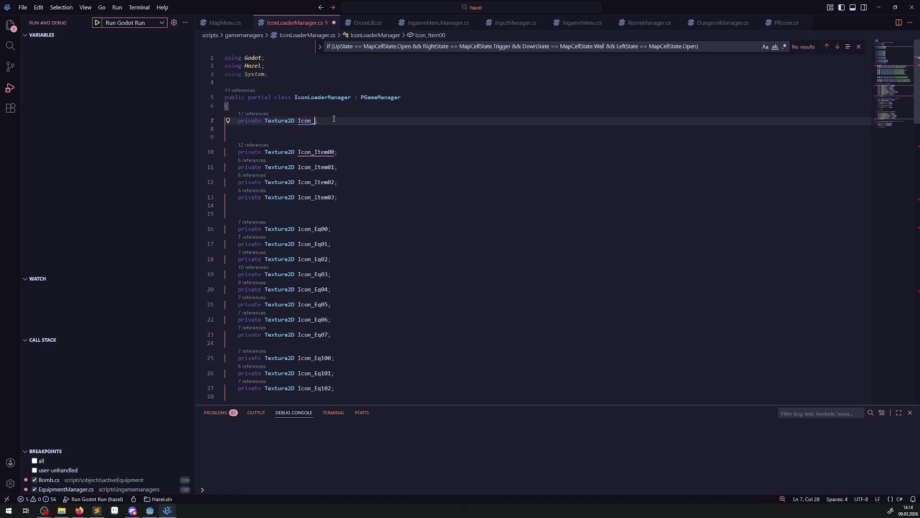
type("Hero")
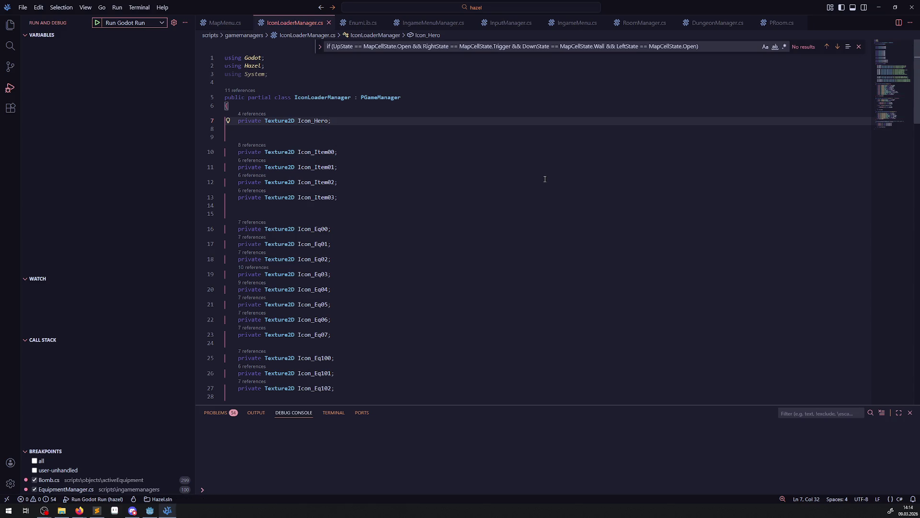
mouse_move(293, 124)
- Narrow the sidebar, close the Find widget, and delete the extra blank line so Icon_Item00 starts on line 9
left_click_drag(195, 63, 153, 63)
key("Up")
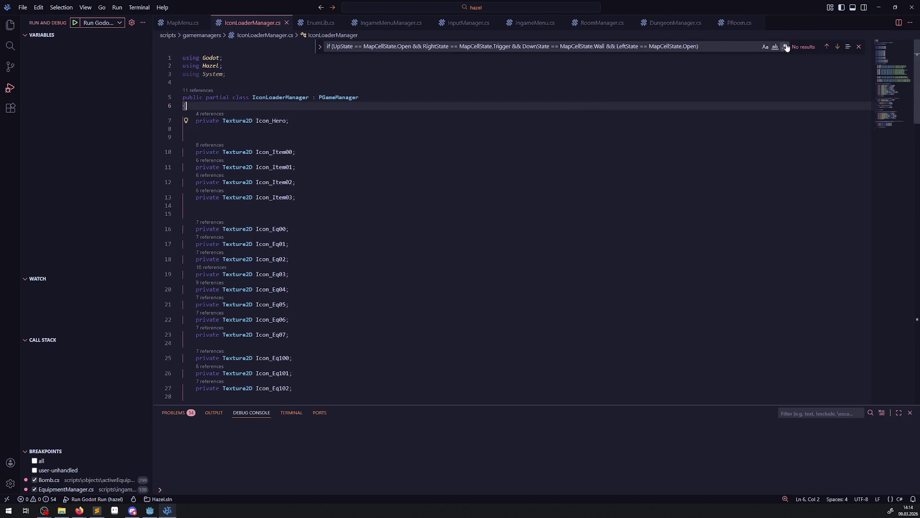
left_click(858, 46)
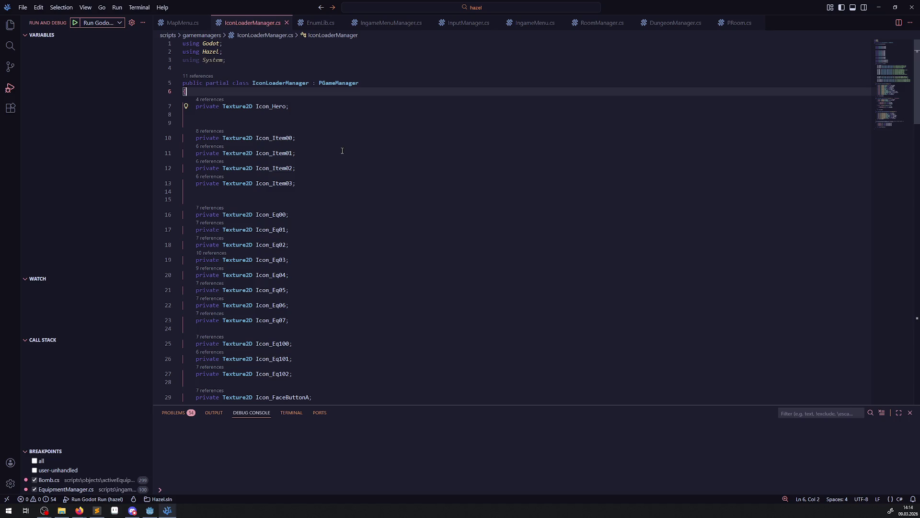
left_click(327, 125)
key("Delete")
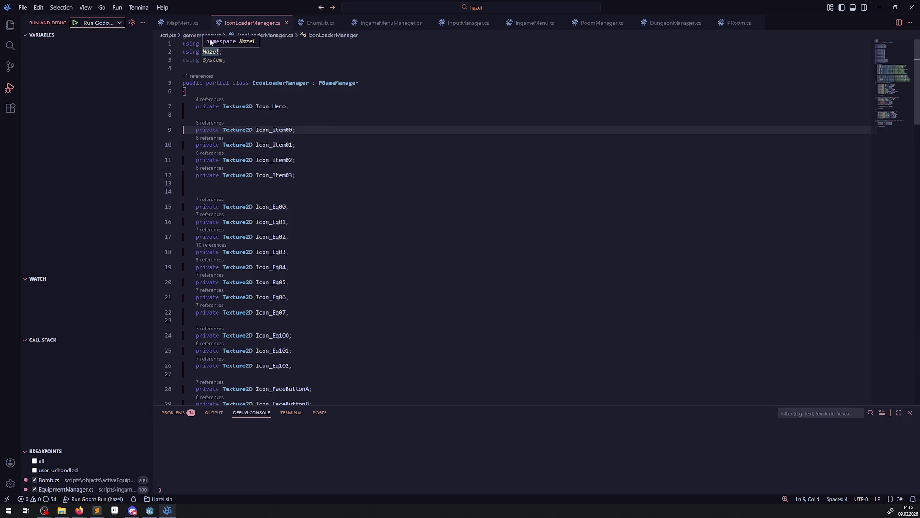
- Add an empty SetHeroIcon method below InitUpdate, based on a pasted copy of InitUpdate's signature
left_click(177, 24)
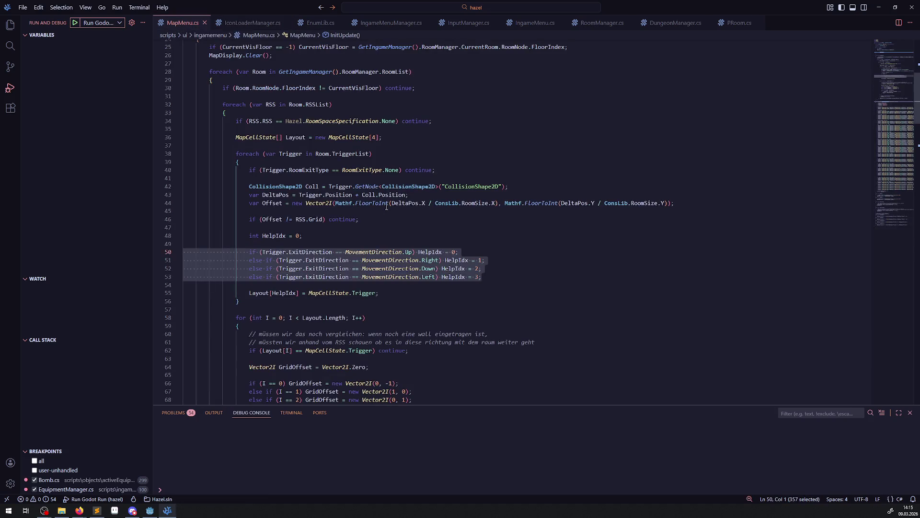
scroll(208, 204, "up", 5)
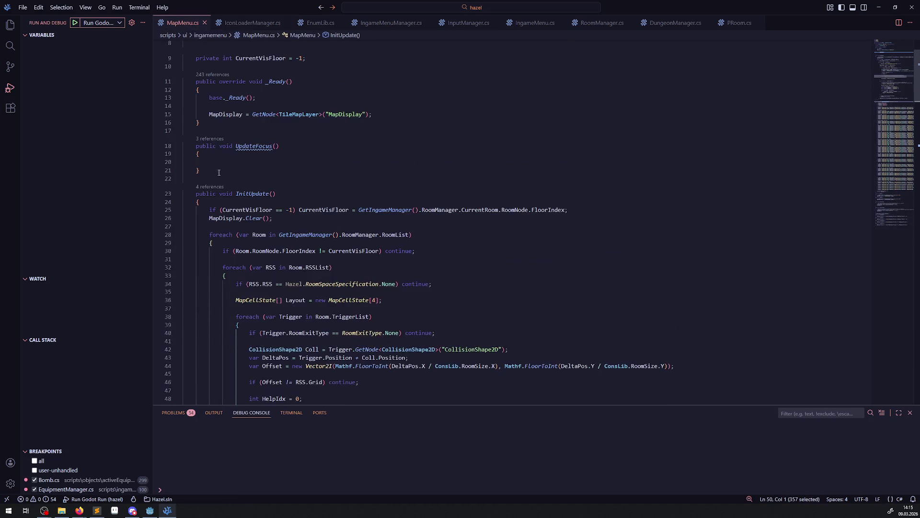
left_click_drag(208, 203, 184, 194)
scroll(274, 221, "down", 10)
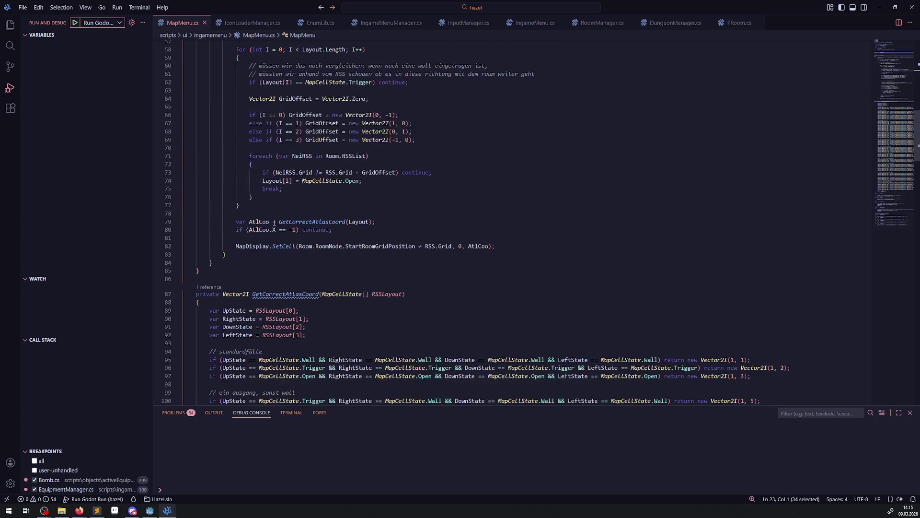
left_click(211, 268)
key("Return")
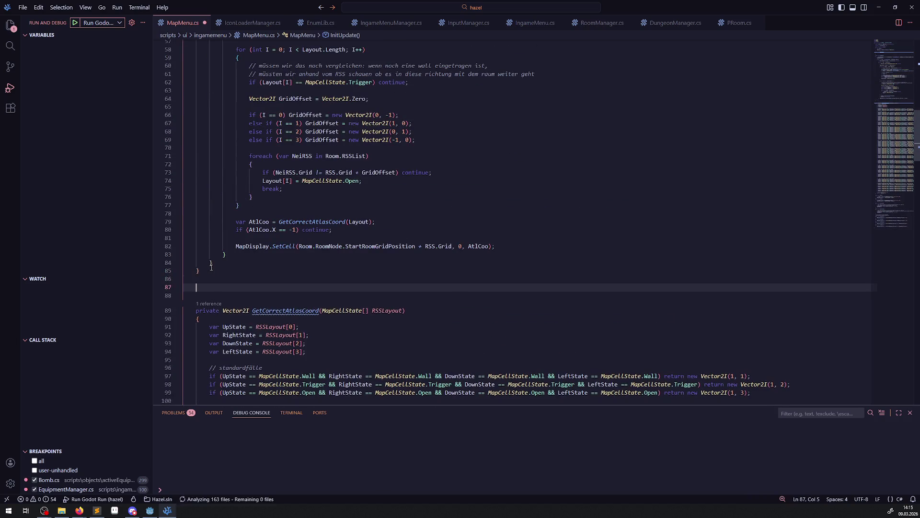
key("ctrl+v")
key("Return")
type("{")
key("Return")
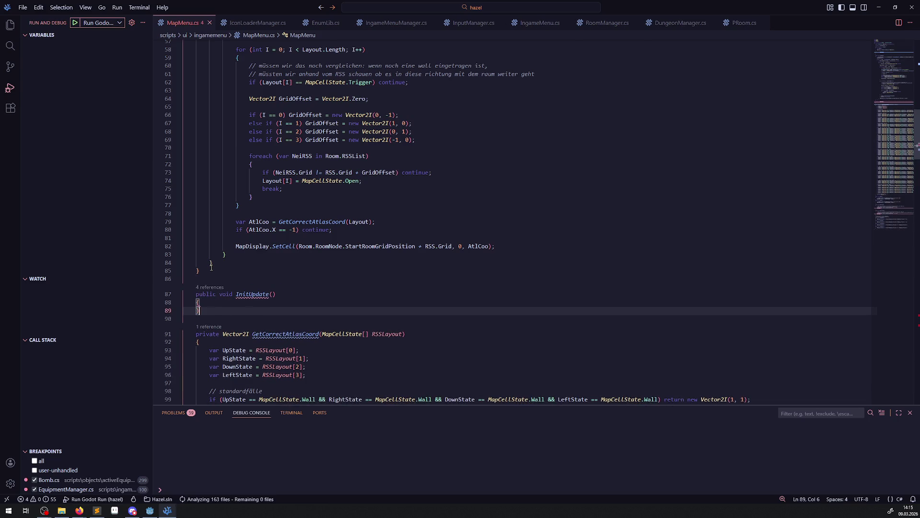
type("}")
double_click(251, 293)
type("SetM")
type("eroIcon")
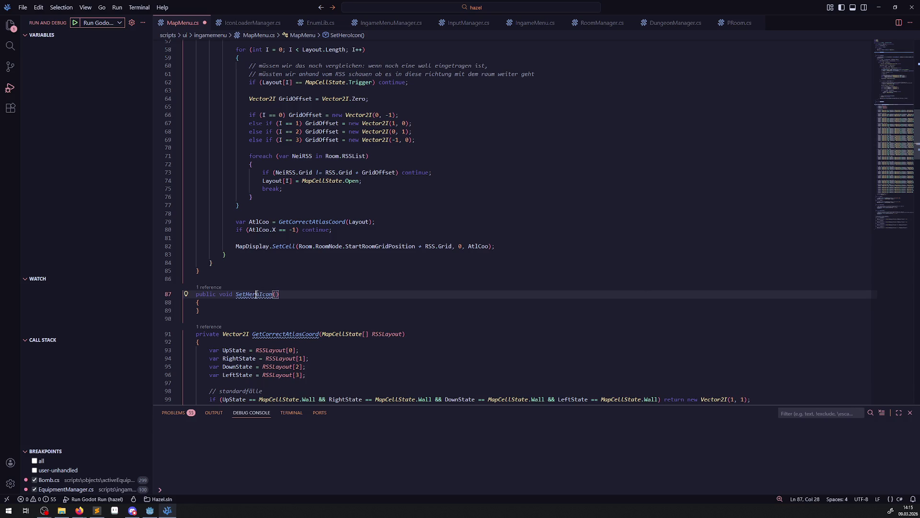
- Call SetHeroIcon(); at the end of InitUpdate's loop and save MapMenu.cs
left_click(228, 263)
key("Return")
key("Return")
type("SetHeroIcon();")
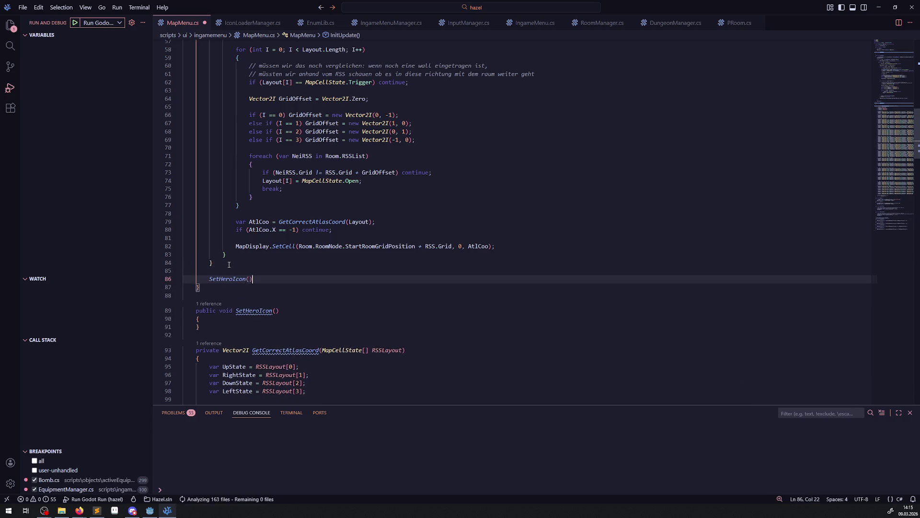
key("ctrl+s")
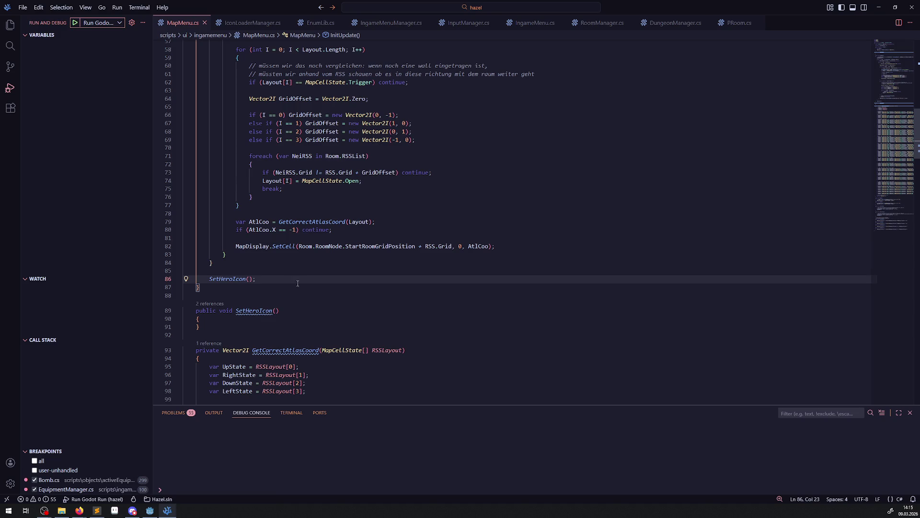
- Start a 'private' declaration on a new line below the MapDisplay property
scroll(291, 283, "down", 8)
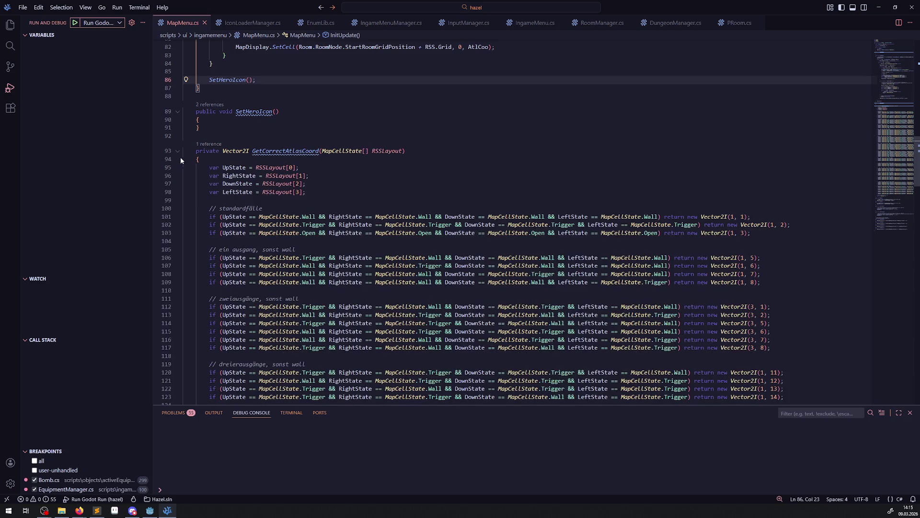
scroll(178, 161, "up", 4)
scroll(269, 224, "up", 12)
scroll(269, 224, "up", 10)
left_click(394, 104)
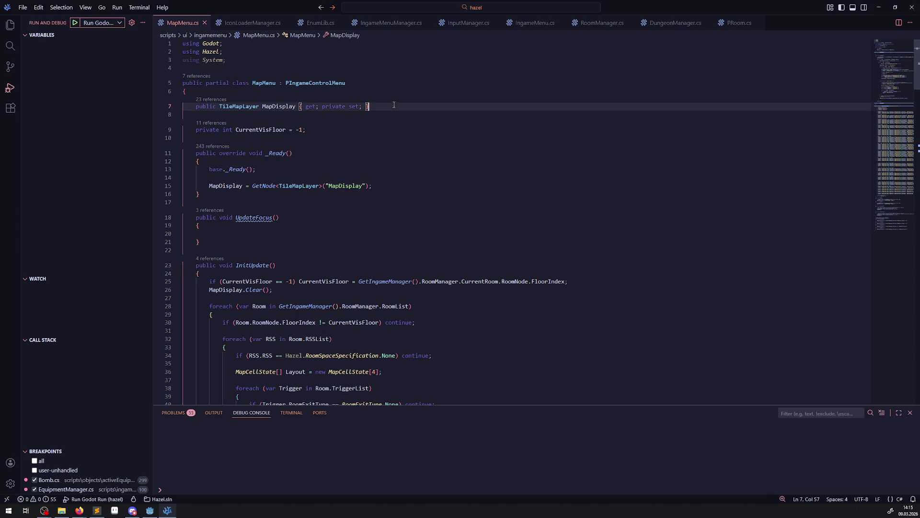
key("Return")
key("Return")
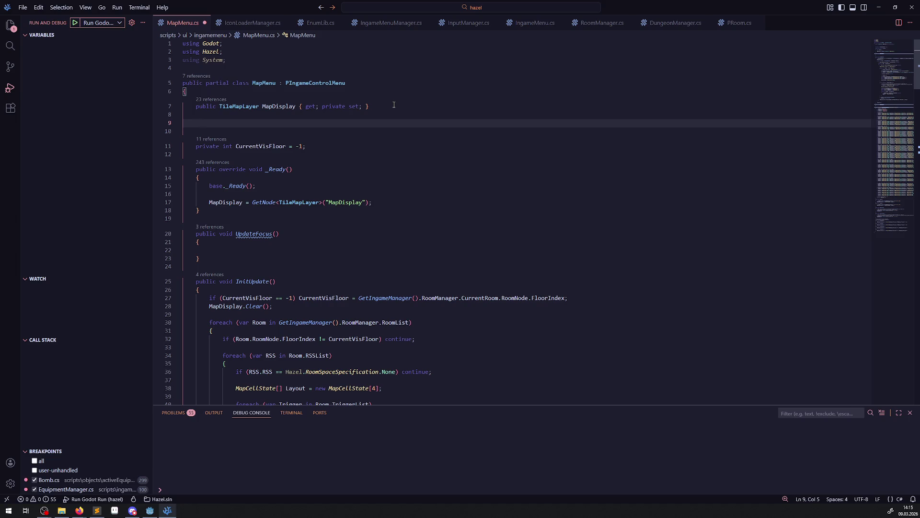
type("private")
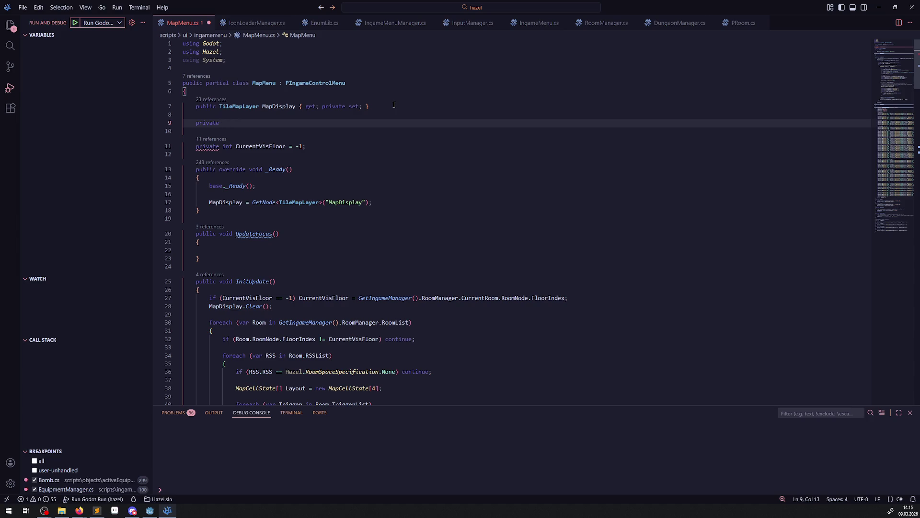
key("alt+Tab")
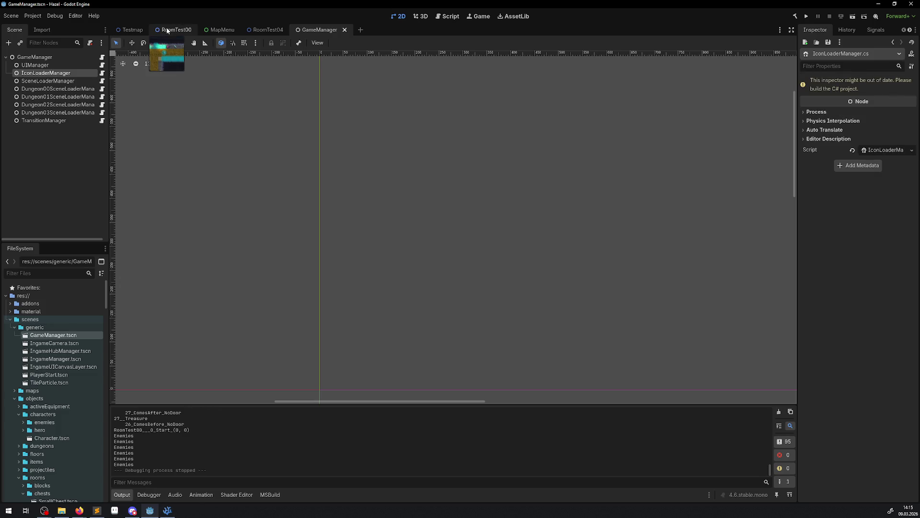
- Inspect MapMenu's ChestClose sprite, then replace the private line with MapDisplay.Child in InitUpdate
left_click(210, 32)
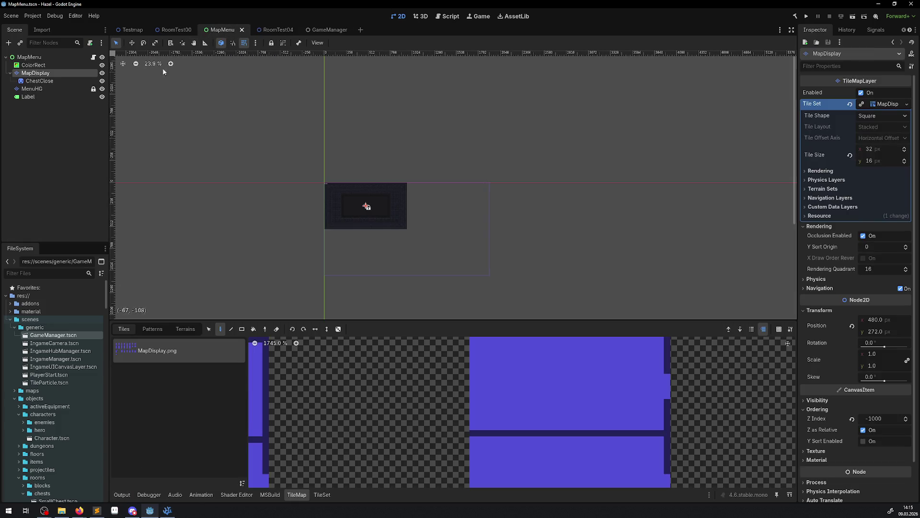
left_click(53, 80)
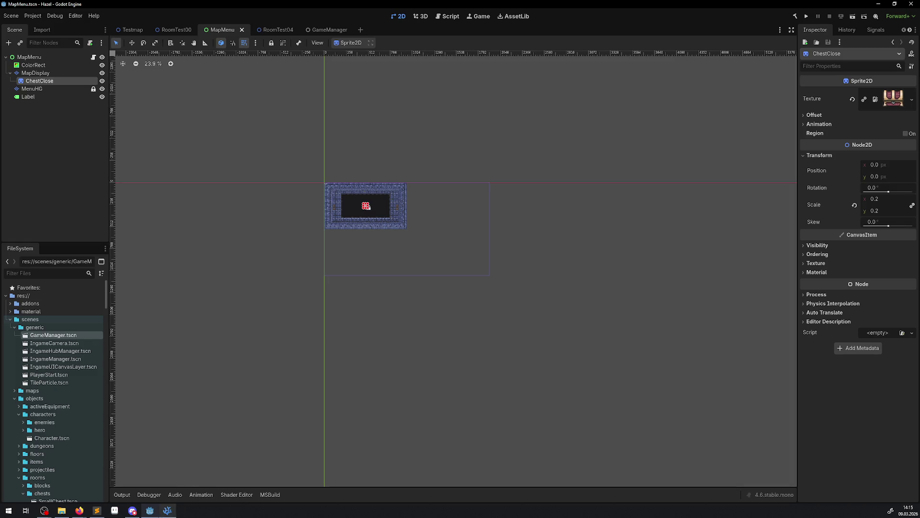
left_click(168, 511)
key("ctrl+shift+k")
key("ctrl+shift+k")
left_click(209, 298)
type("MapDisplay.Child")
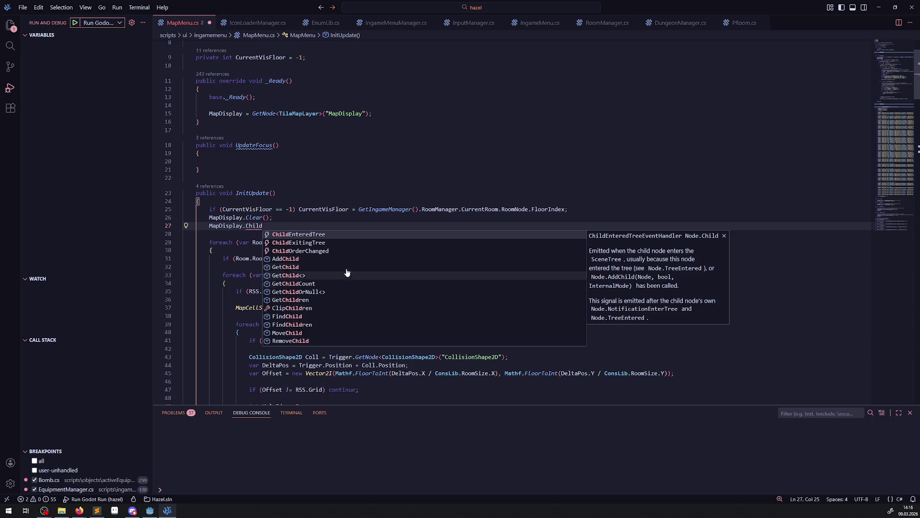
- Delete the half-typed MapDisplay.Child line from InitUpdate
left_click(263, 226)
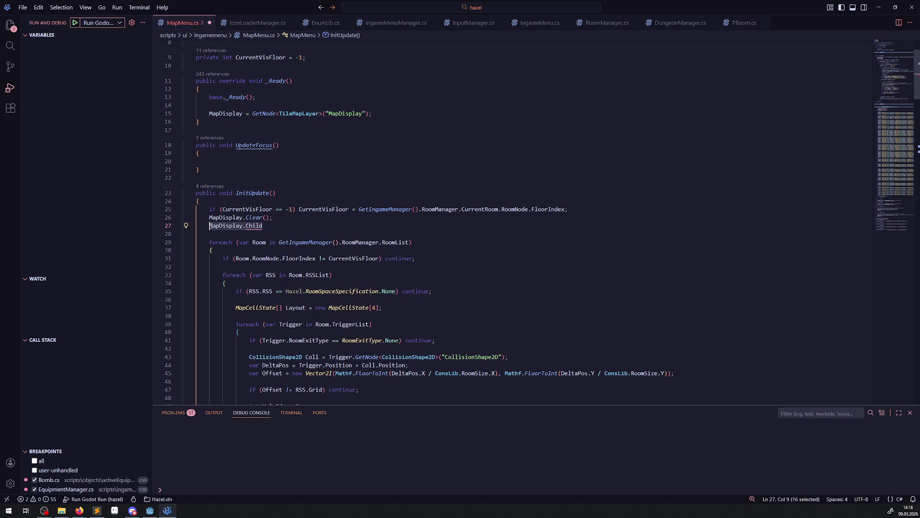
key("shift+Left")
key("shift+Home")
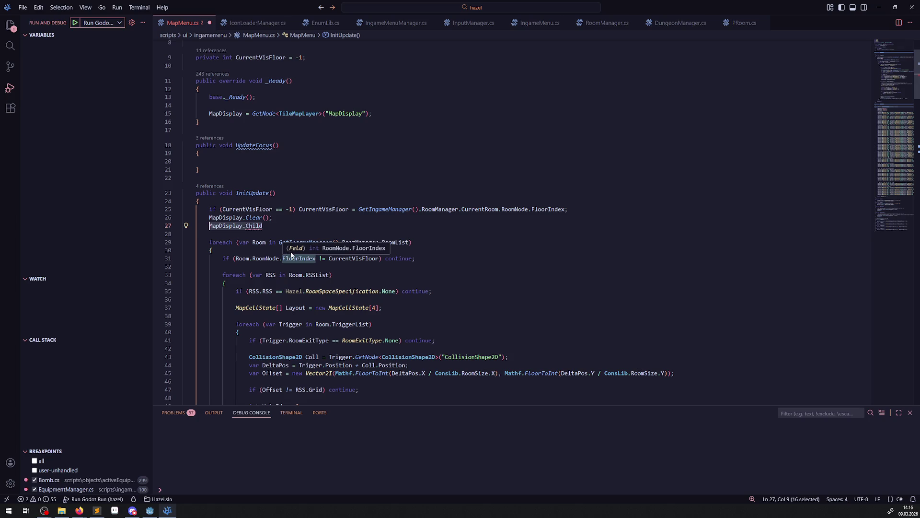
key("BackSpace")
- Write a foreach over MapDisplay.GetChildren() calling Child.QueueFree() in SetHeroIcon, and save
scroll(249, 262, "down", 10)
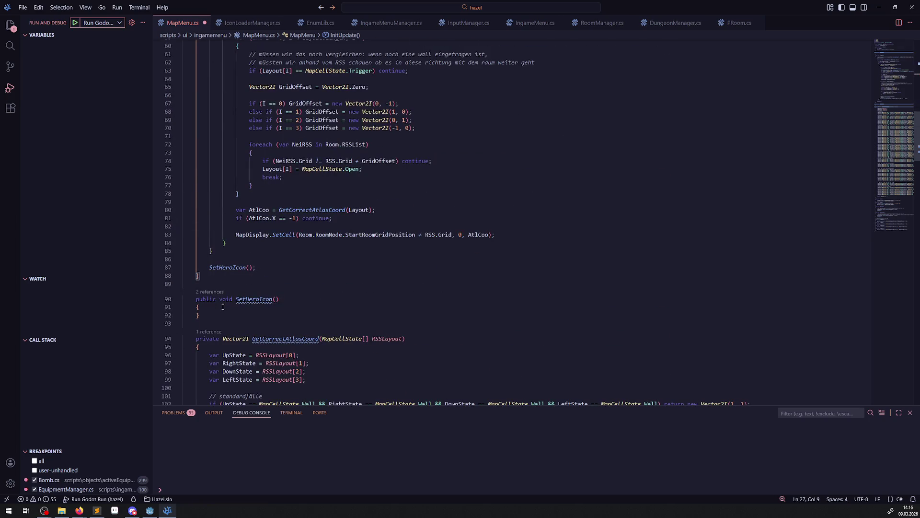
left_click(223, 308)
key("Return")
type("foreach()")
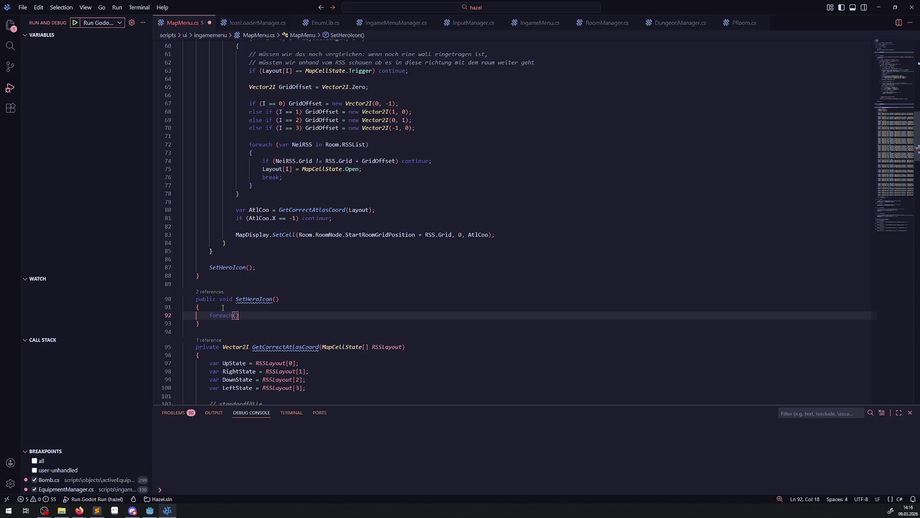
type("var ")
type("Child in MapDisplay")
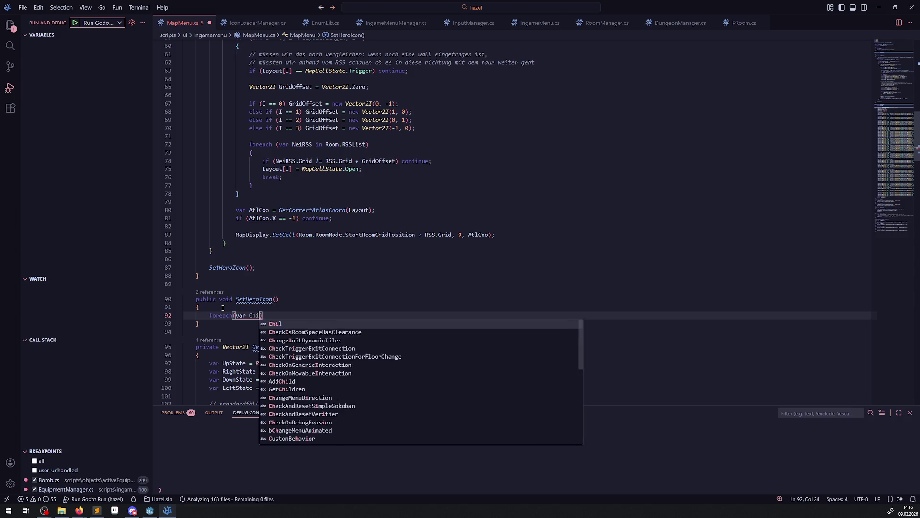
type(".GetCh")
key("Tab")
type("()")
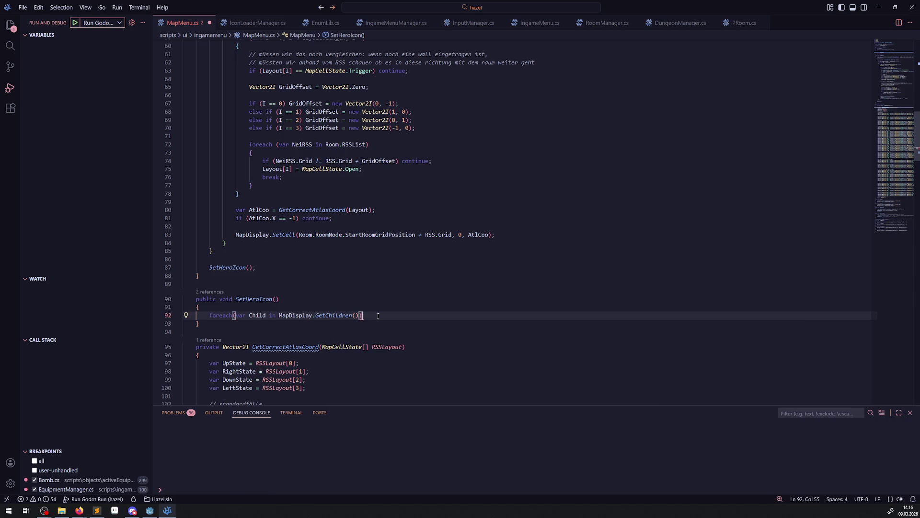
key("Return")
type("{")
key("Return")
type("Child.Qeu")
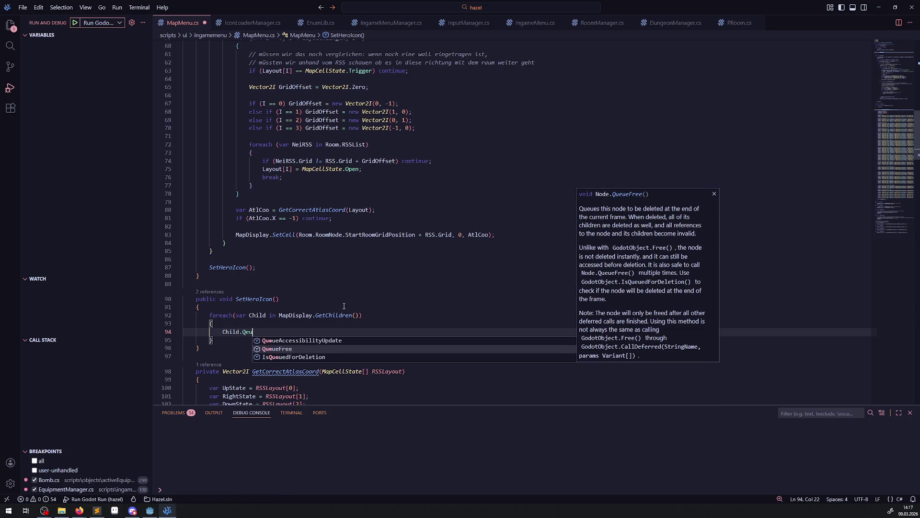
key("Tab")
type("();")
key("ctrl+s")
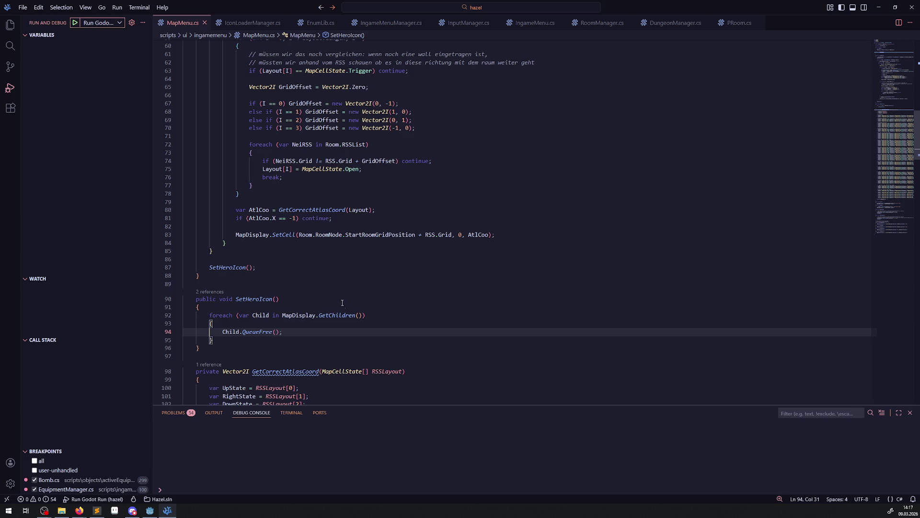
left_click(150, 510)
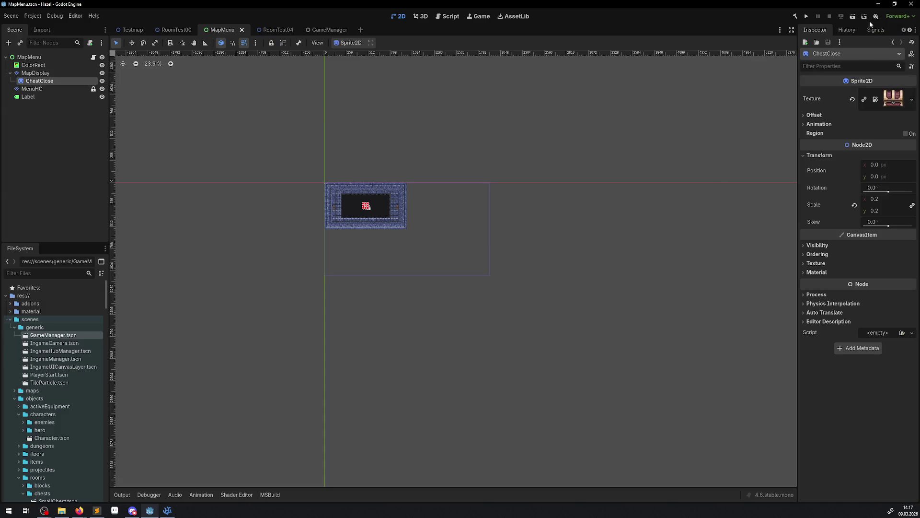
- Build the .NET project and run it, paging between the dungeon map and hero screens before stopping
left_click(798, 17)
left_click(809, 16)
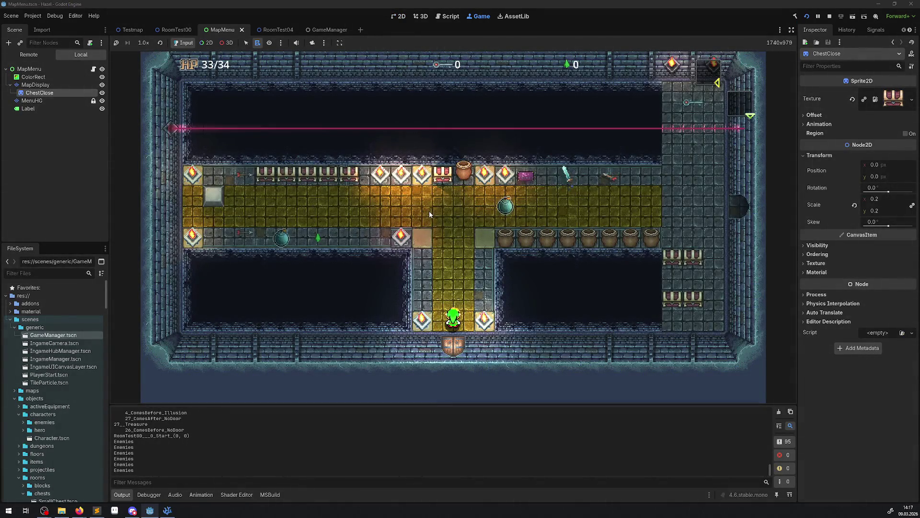
key("Right")
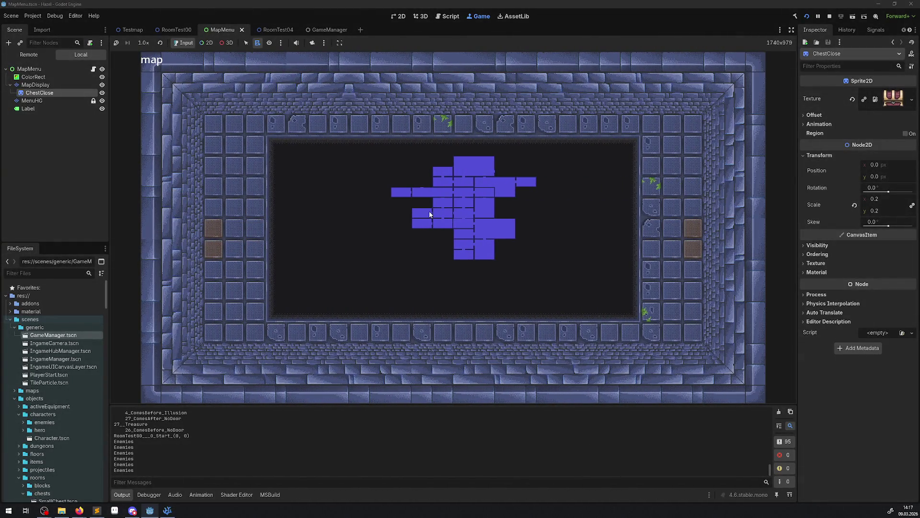
key("Left")
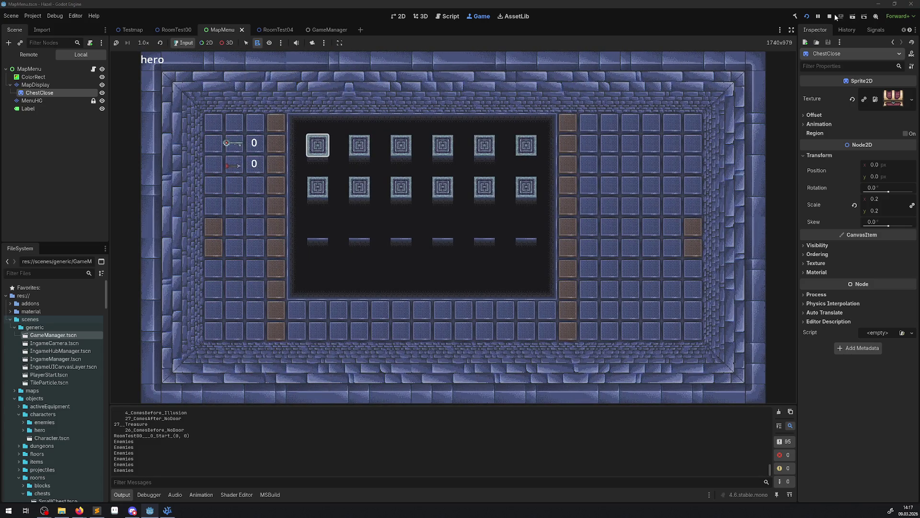
left_click(830, 17)
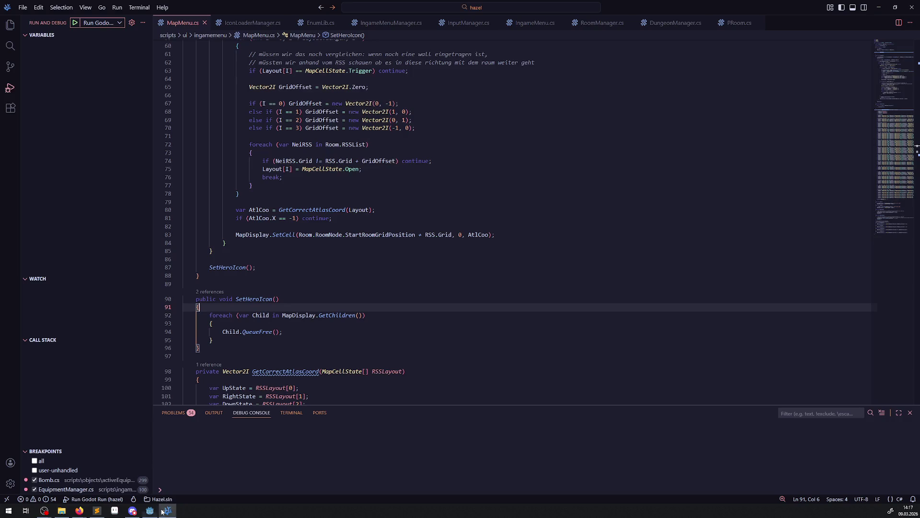
- Cut the QueueFree foreach loop from SetHeroIcon and paste it after MapDisplay.Clear() in InitUpdate
left_click(167, 510)
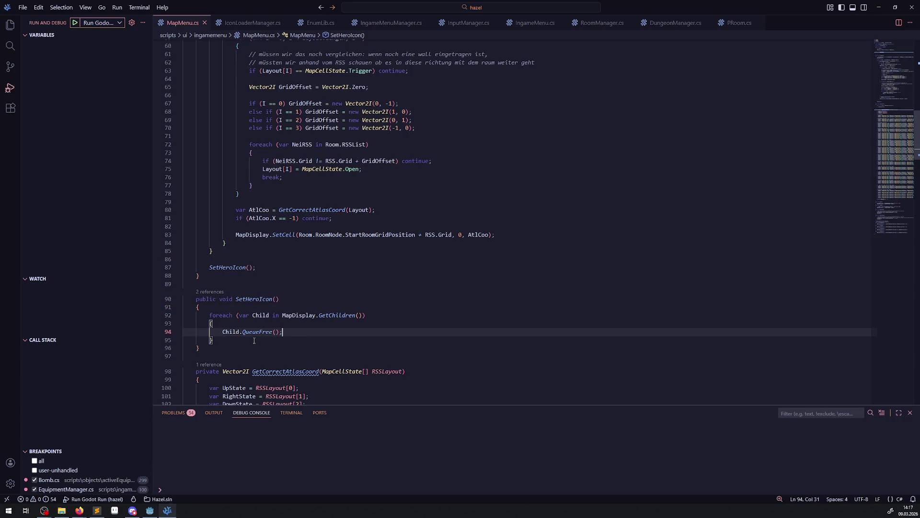
scroll(288, 302, "down", 3)
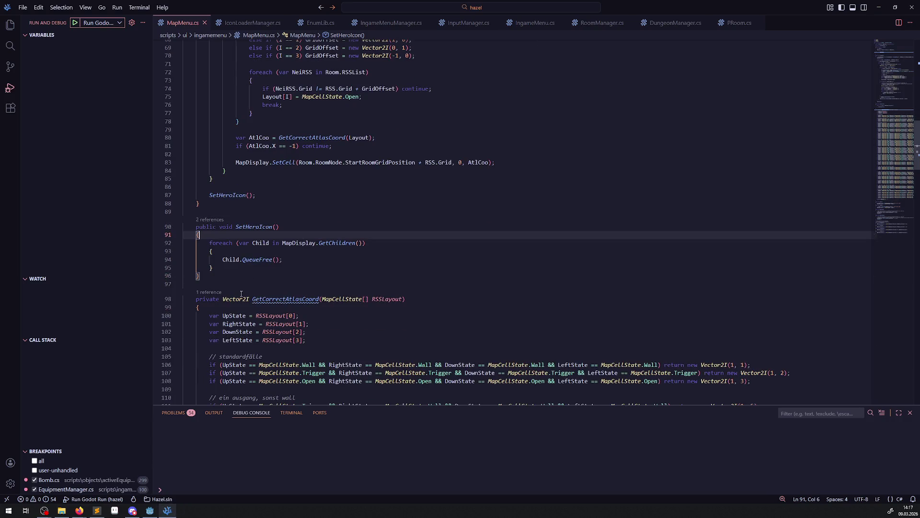
scroll(241, 293, "down", 2)
left_click(183, 190, "shift")
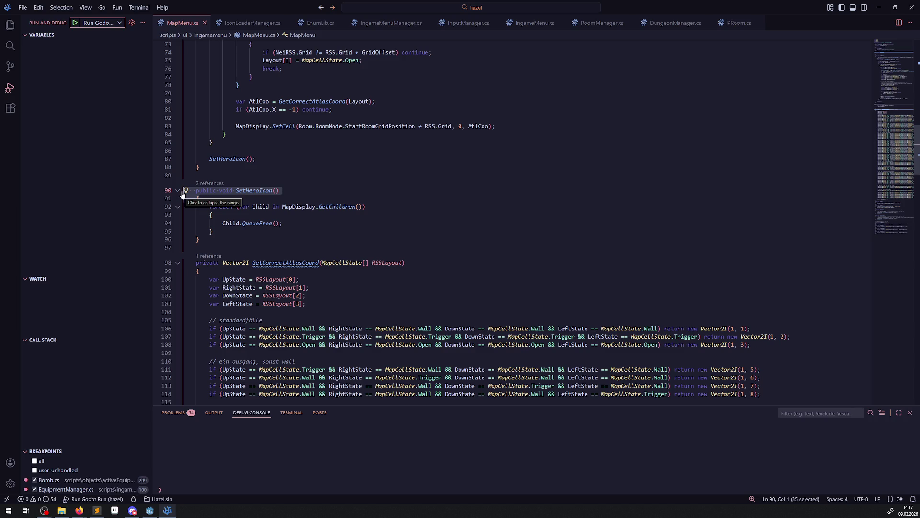
scroll(313, 257, "up", 3)
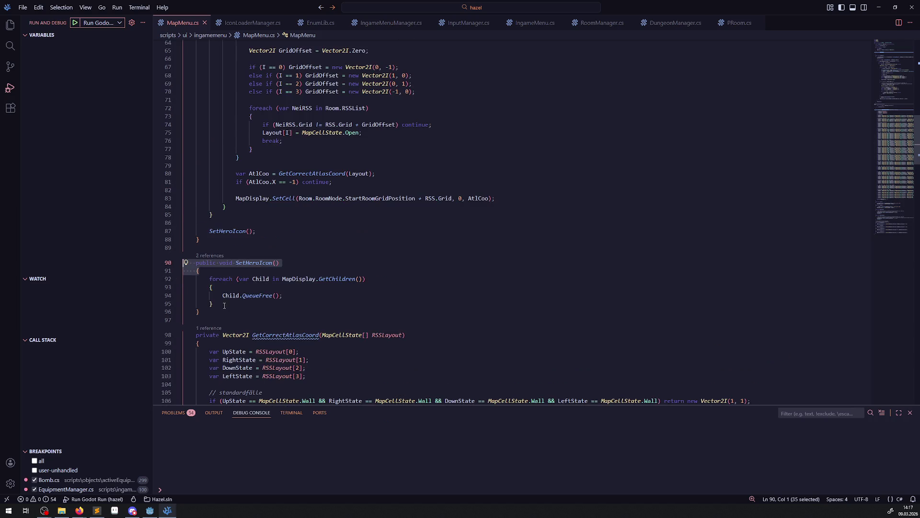
left_click_drag(224, 305, 209, 279)
key("ctrl+c")
key("BackSpace")
scroll(300, 247, "up", 11)
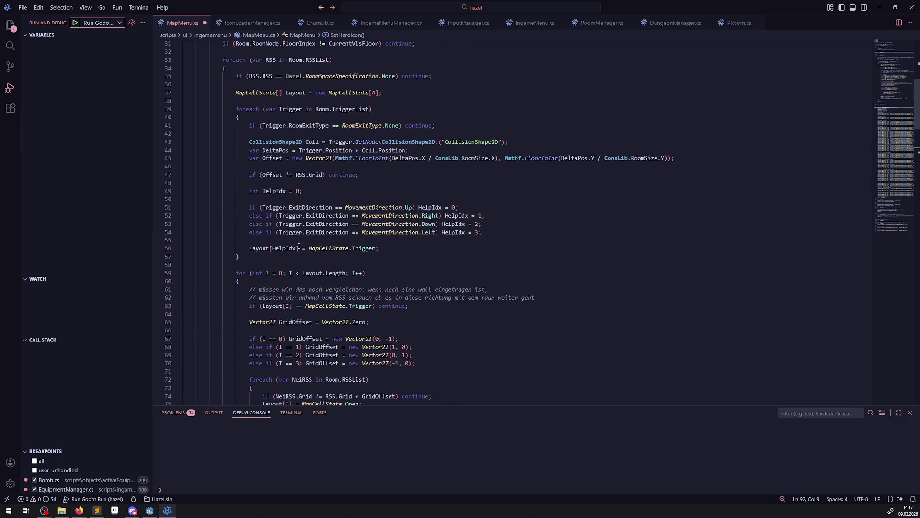
scroll(298, 235, "up", 6)
left_click(240, 177)
key("ctrl+v")
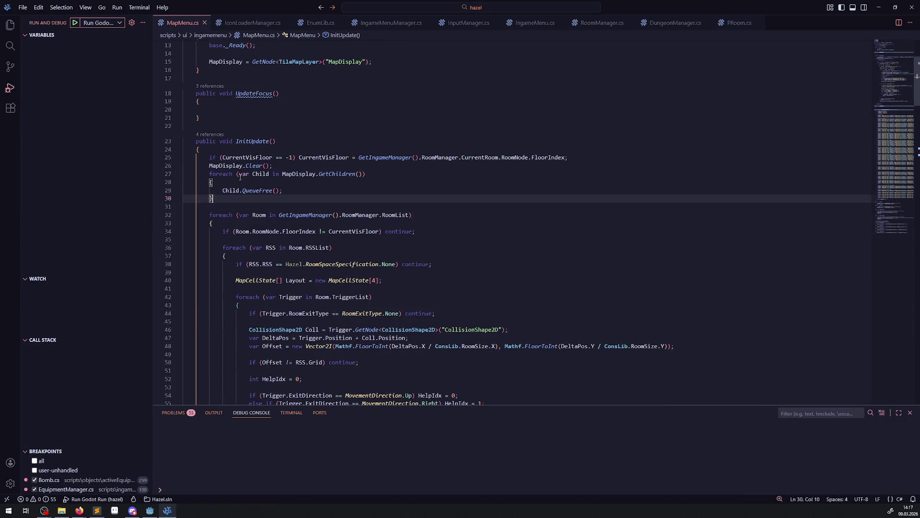
scroll(326, 252, "down", 3)
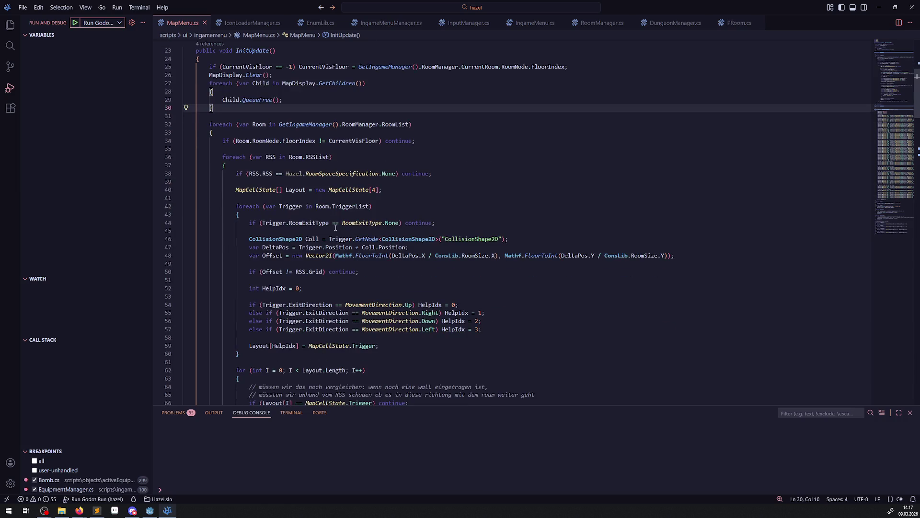
- Add '// todo schauen was für icons genutzt werden müssen' below the floor check and save
left_click(255, 147)
key("Return")
left_click(240, 153)
key("Tab")
key("Tab")
type("// todo ")
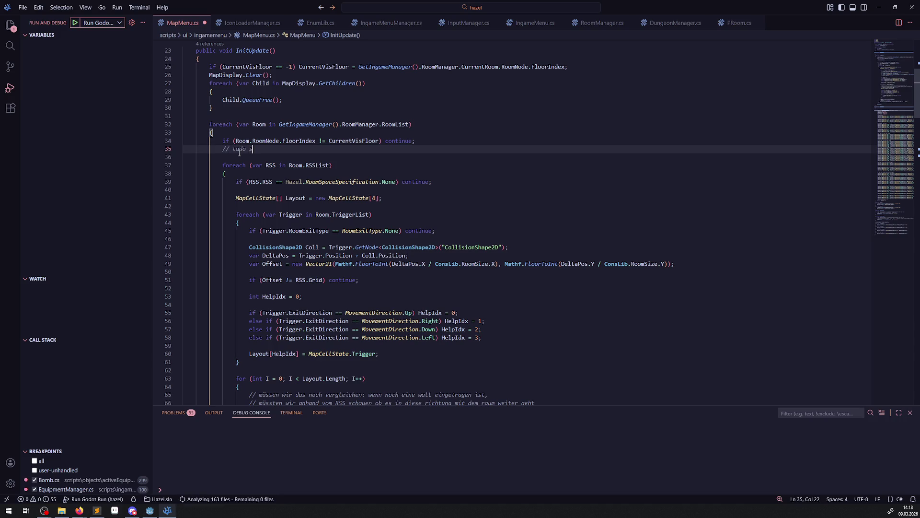
type("schauen was für icons ")
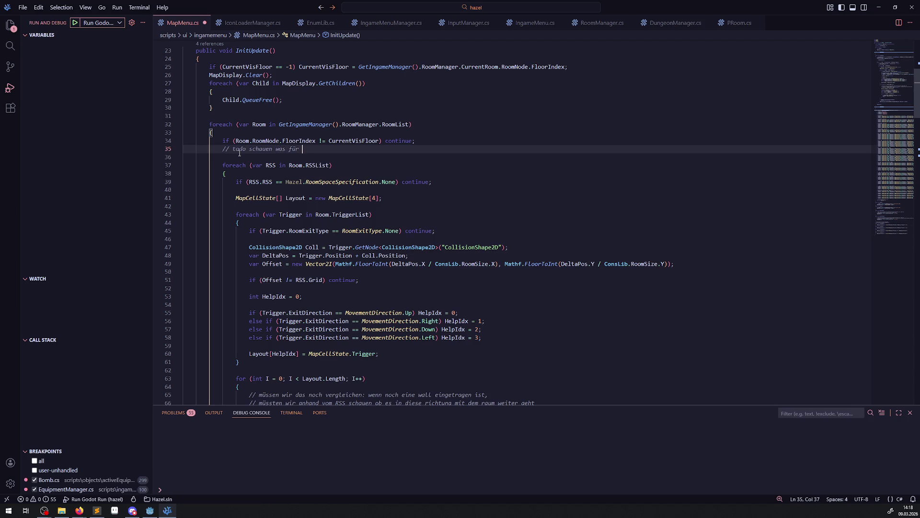
type("ge")
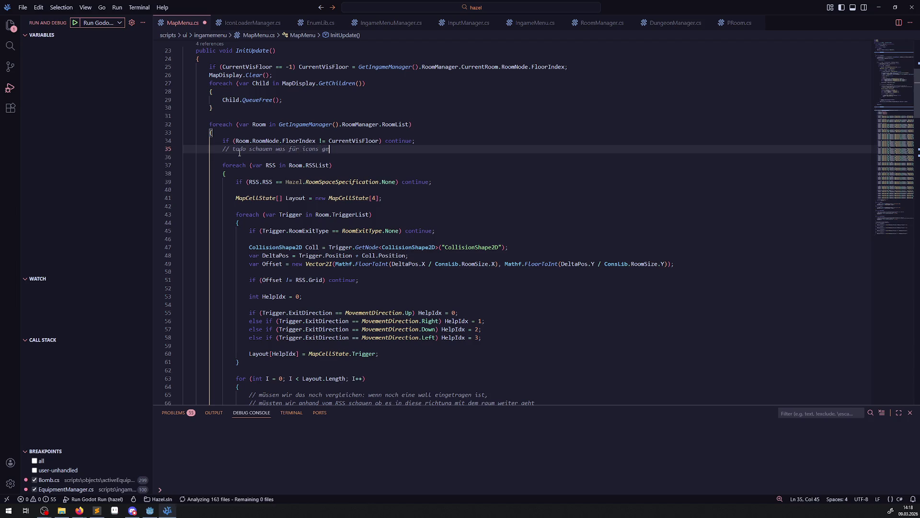
type("nutzt werden müssen")
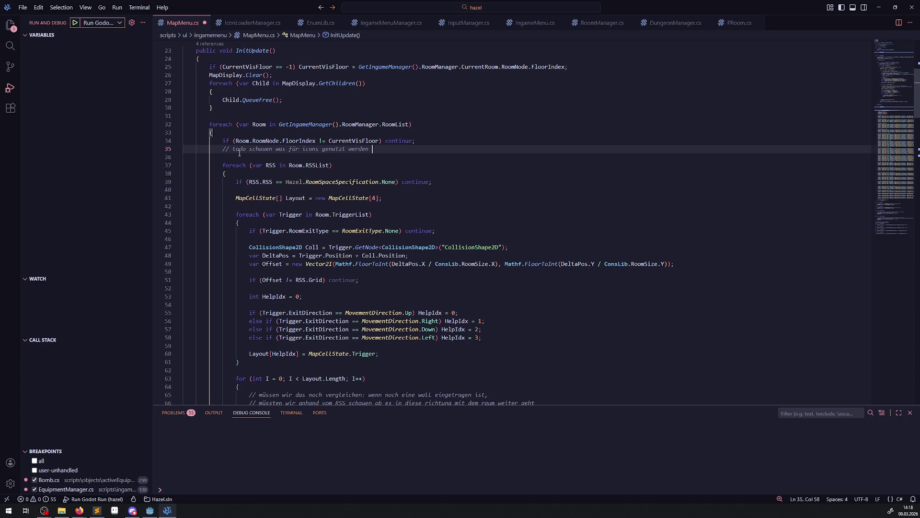
key("ctrl+s")
- Highlight the SetHeroIcon and GetIngameManager occurrences in MapMenu.cs, then show the Explorer file tree
left_click(430, 182)
scroll(379, 204, "up", 5)
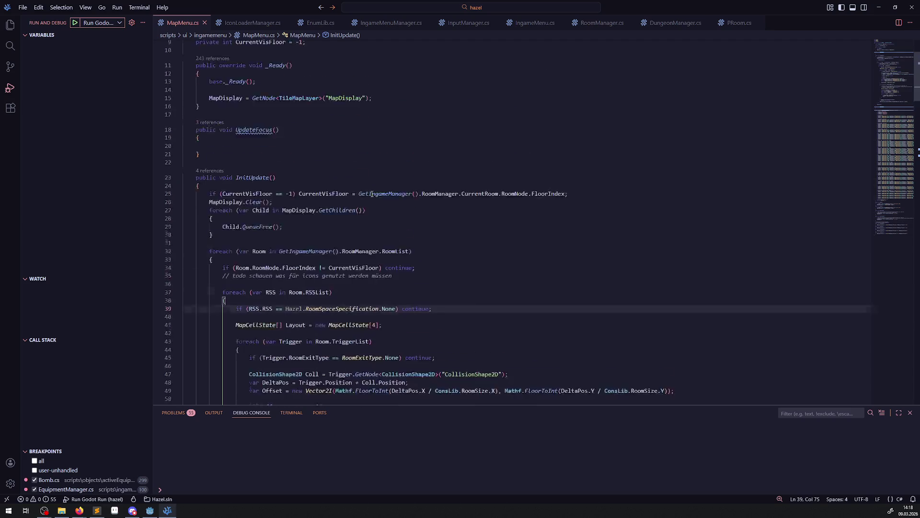
scroll(376, 195, "down", 15)
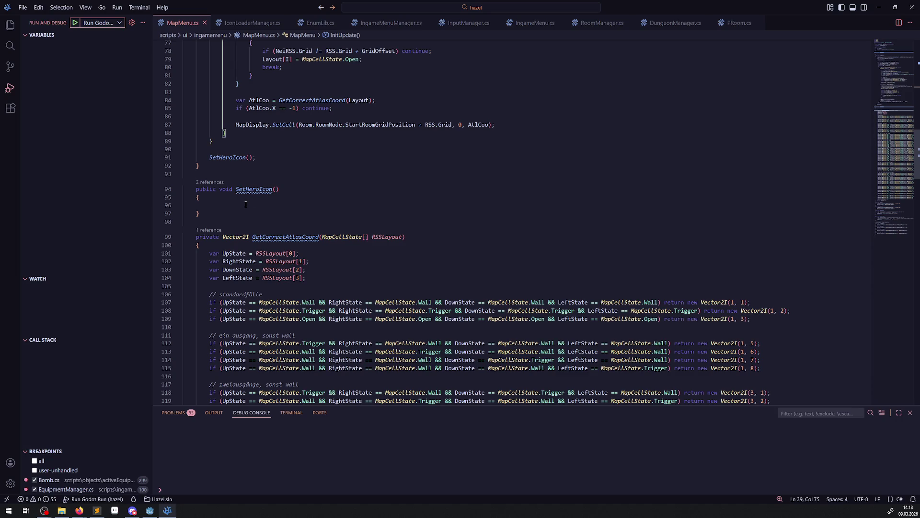
double_click(252, 189)
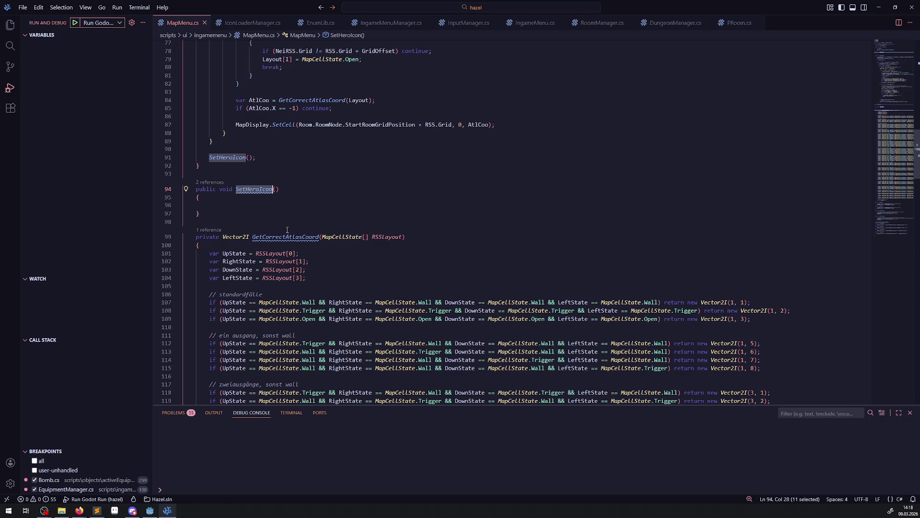
scroll(278, 201, "up", 8)
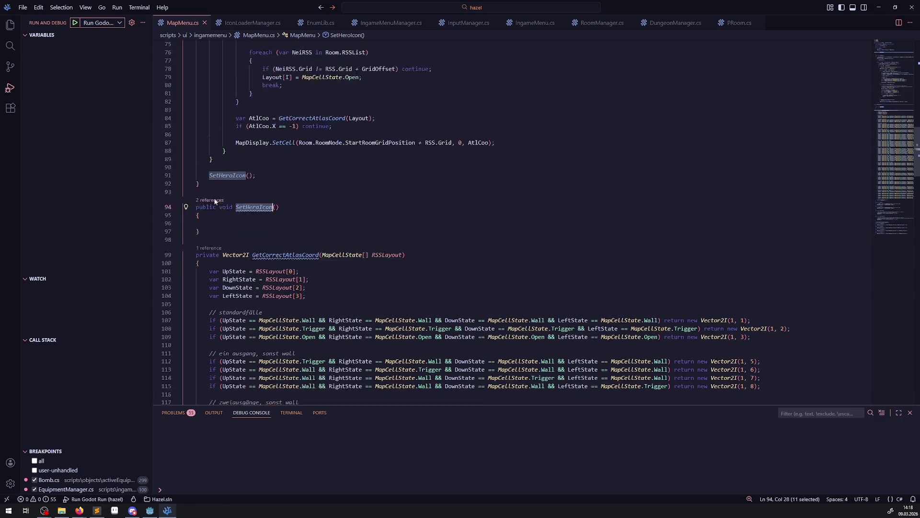
scroll(311, 154, "up", 4)
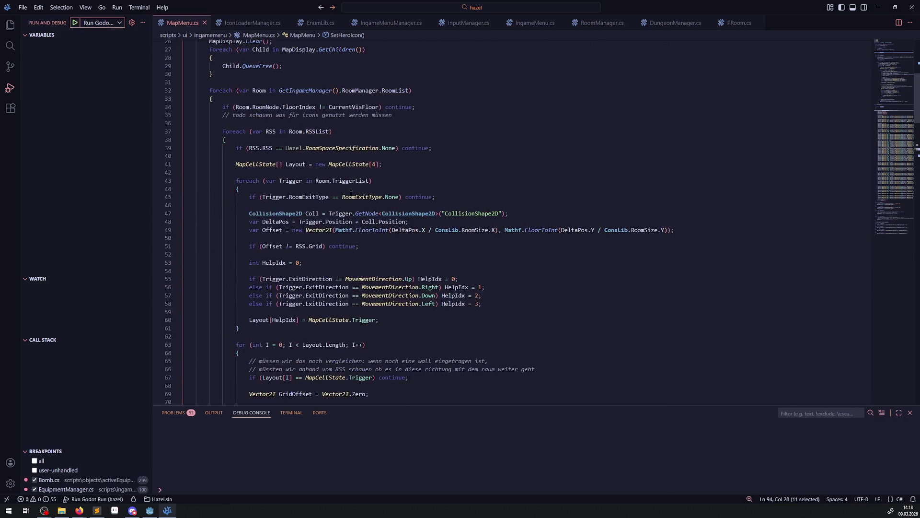
double_click(301, 163)
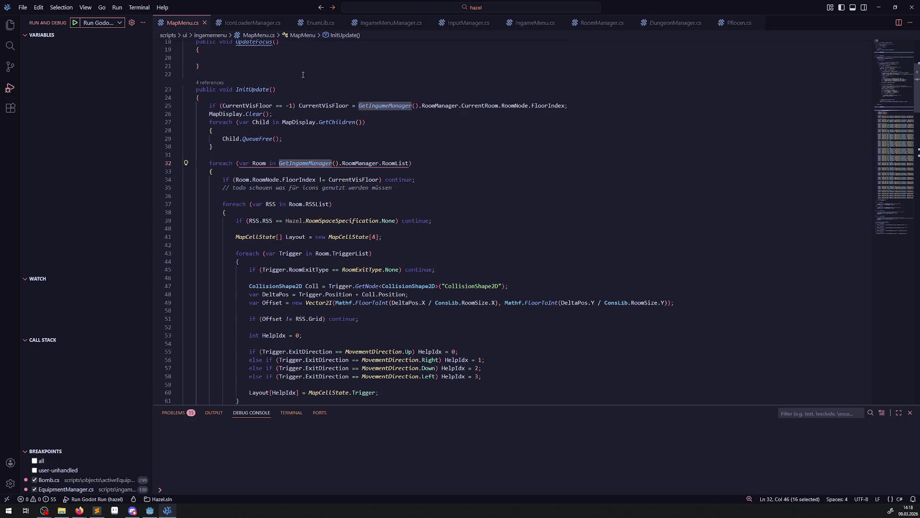
scroll(301, 161, "up", 4)
left_click(10, 24)
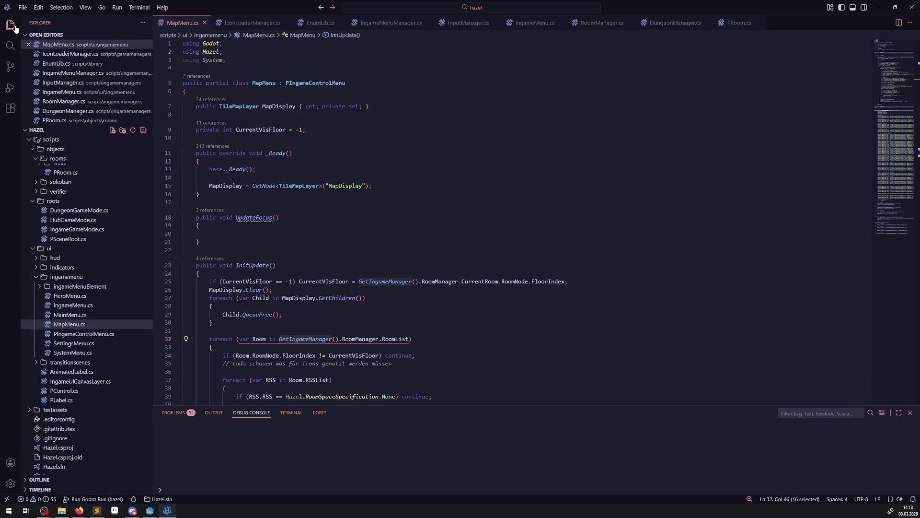
- Open PControl.cs from the Explorer, select GetIconLoaderManager, and return to MapMenu.cs
scroll(76, 281, "down", 2)
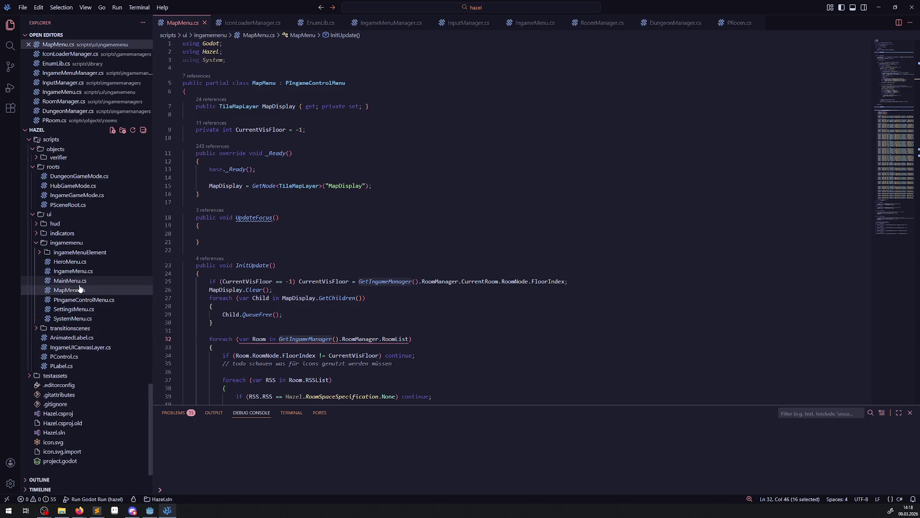
scroll(103, 355, "up", 5)
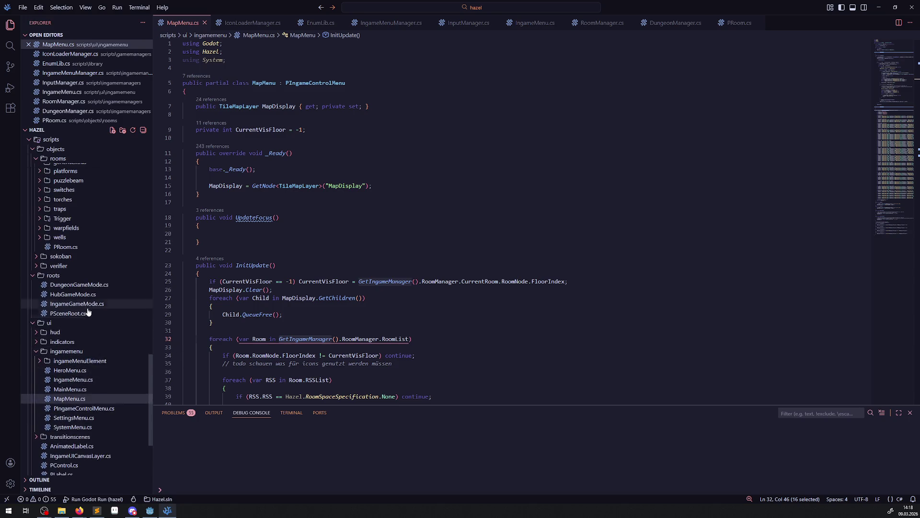
scroll(106, 379, "up", 2)
scroll(98, 373, "down", 5)
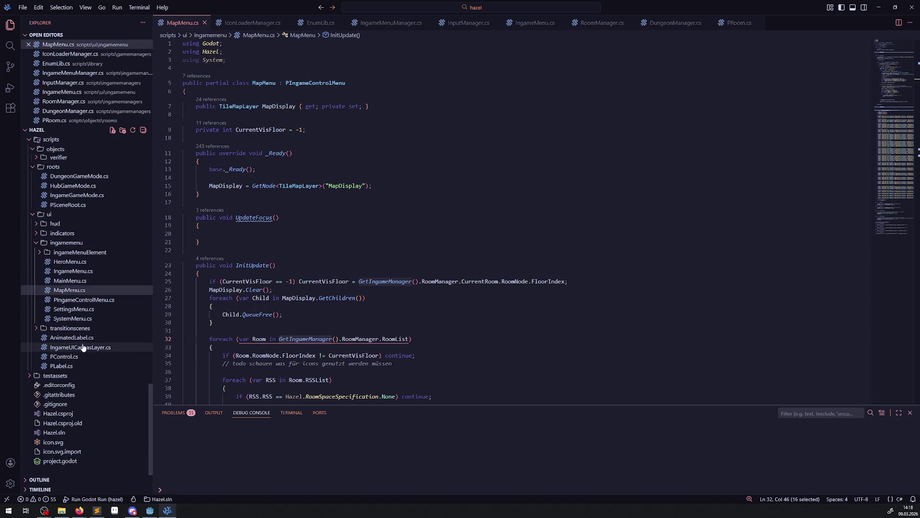
left_click(95, 300)
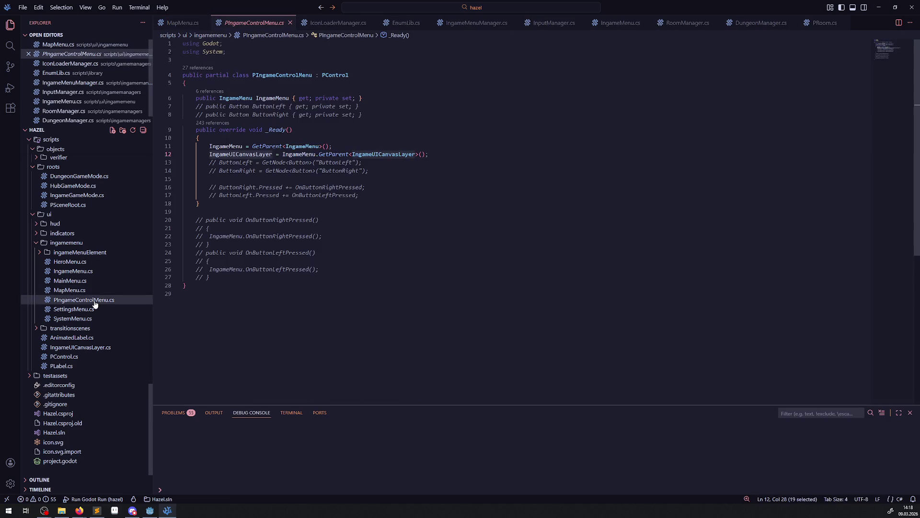
left_click(65, 360)
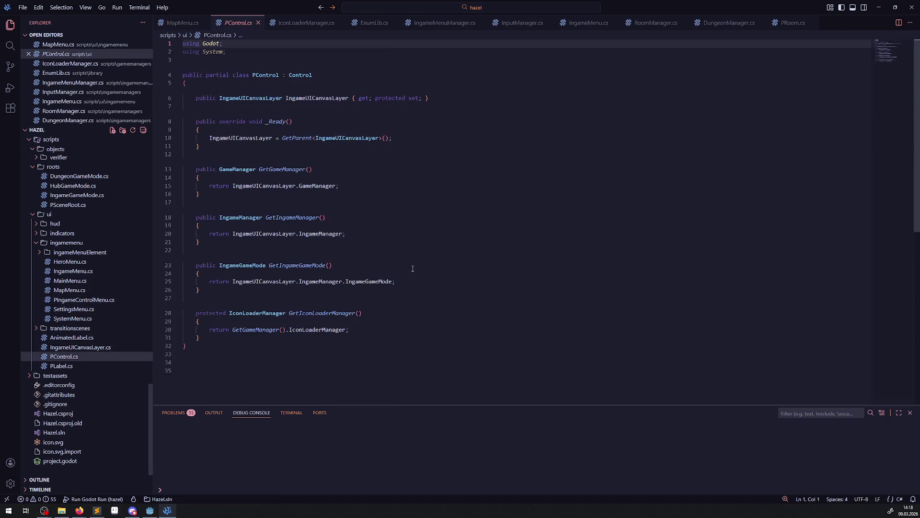
double_click(318, 312)
key("ctrl+c")
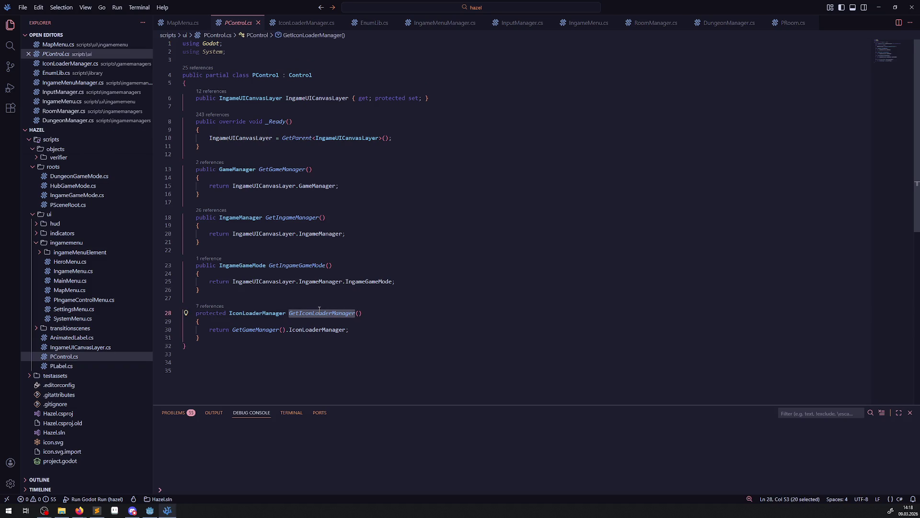
key("ctrl+Tab")
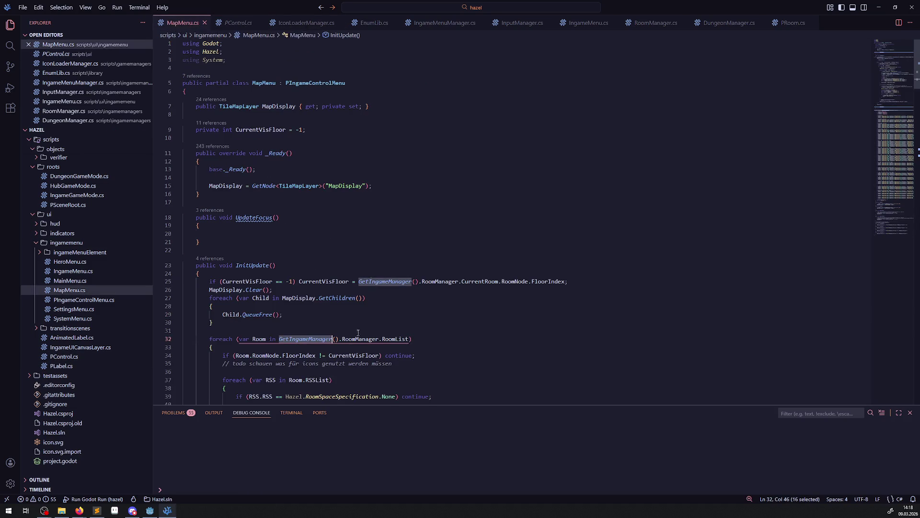
scroll(328, 326, "down", 10)
- Paste the GetIconLoaderManager() call into the empty SetHeroIcon body
left_click(228, 296)
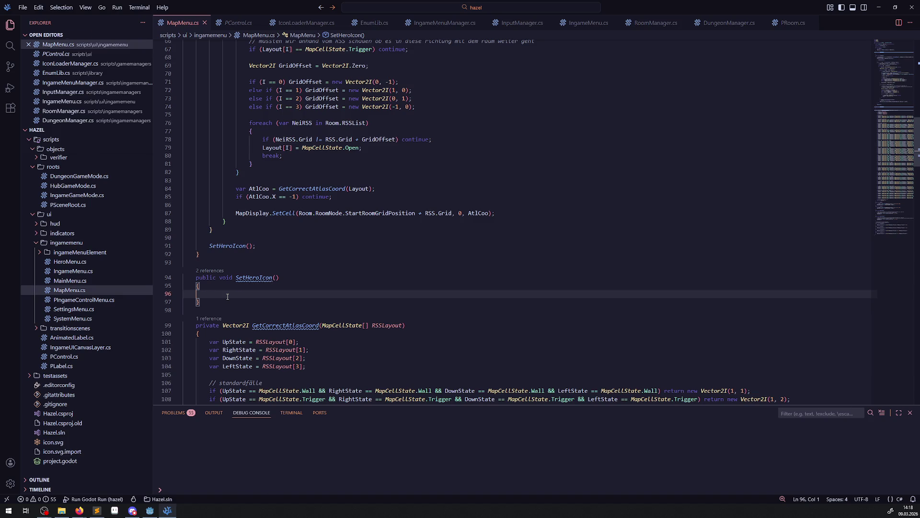
key("ctrl+v")
type(";")
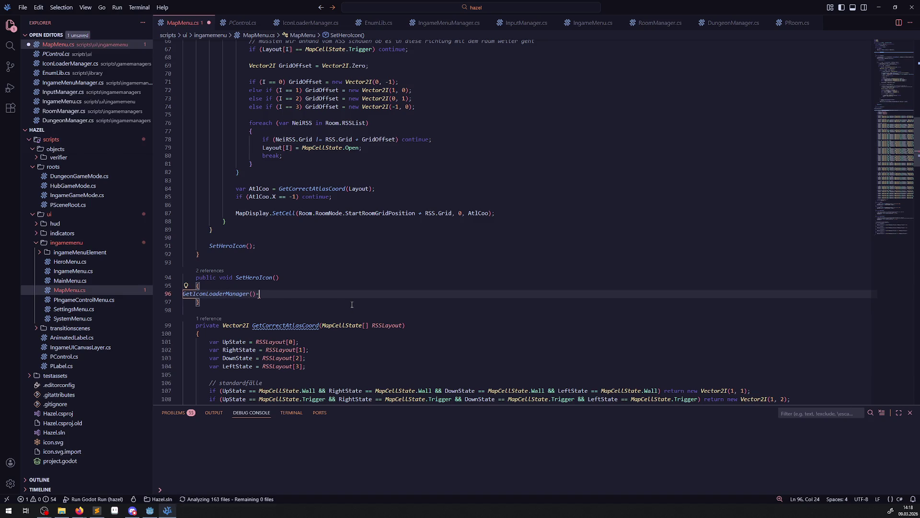
key("BackSpace")
type(".")
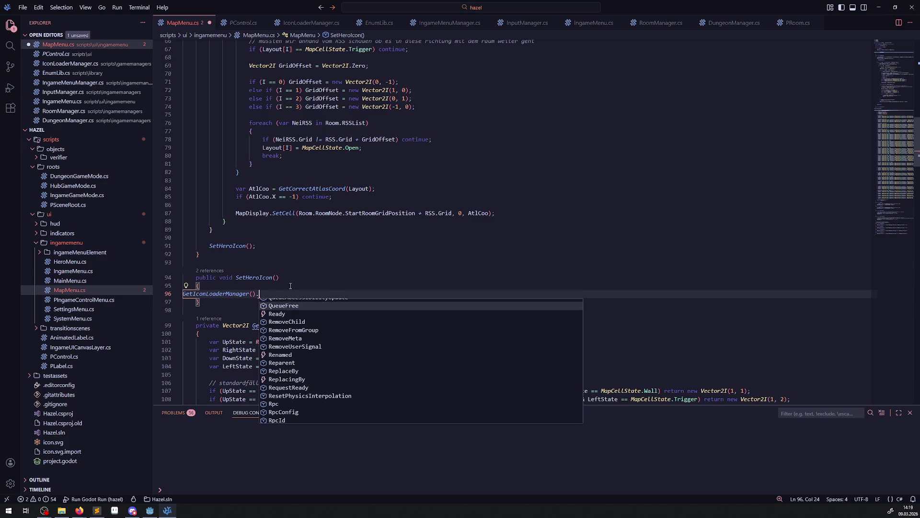
type("H")
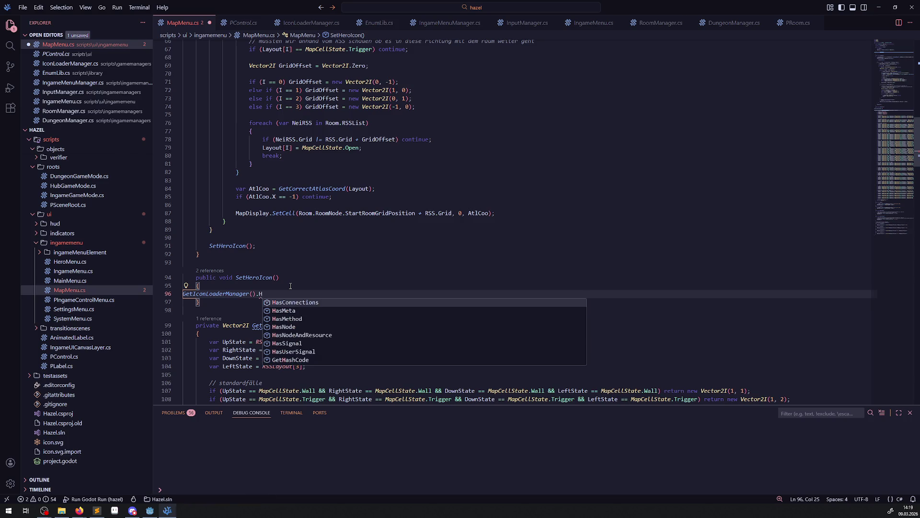
key("BackSpace")
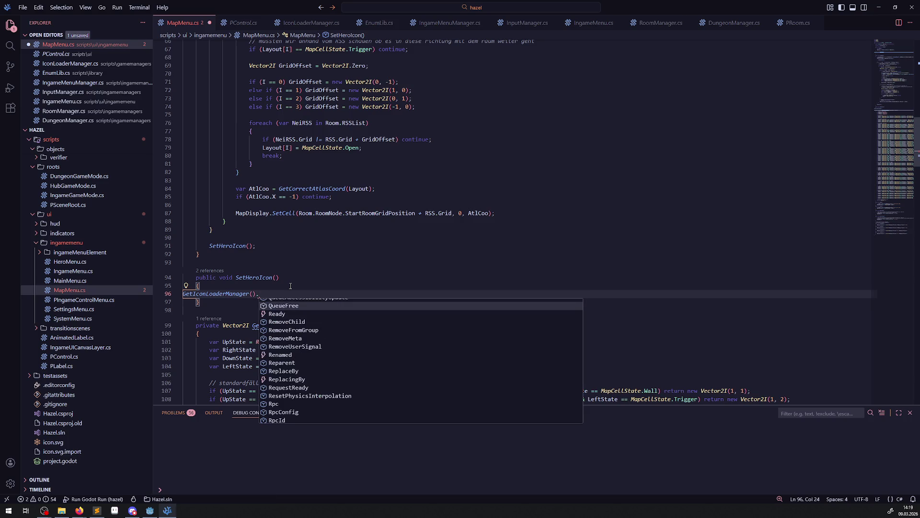
- After checking IconLoaderManager.cs, append Icon_Hero to the call and save MapMenu.cs
left_click(309, 23)
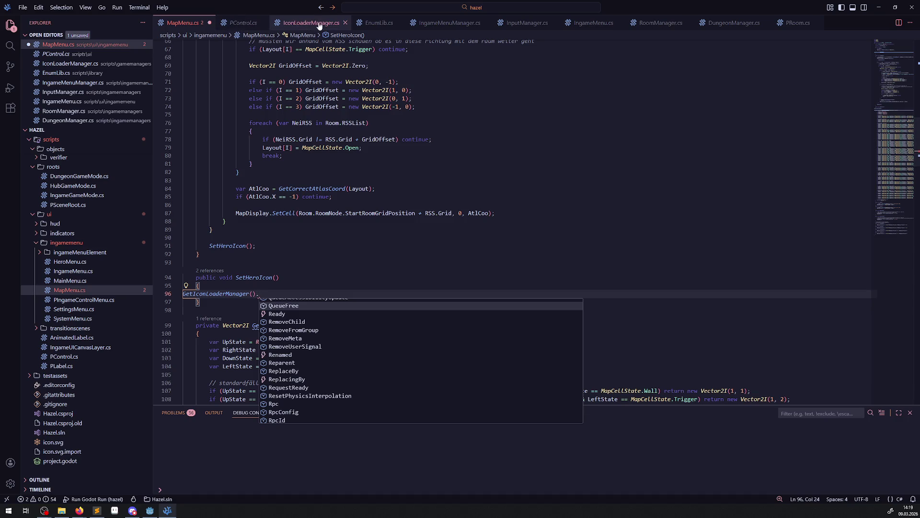
left_click(185, 22)
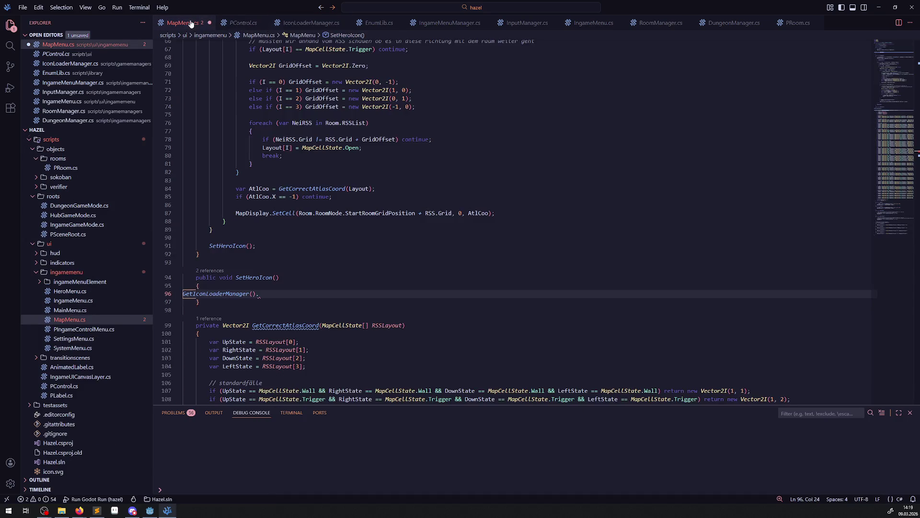
type("Icon_Hero")
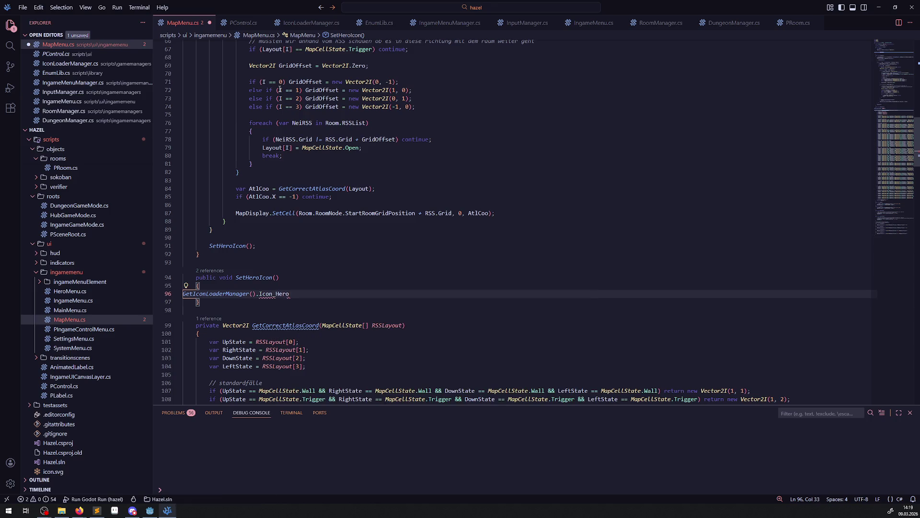
key("ctrl+s")
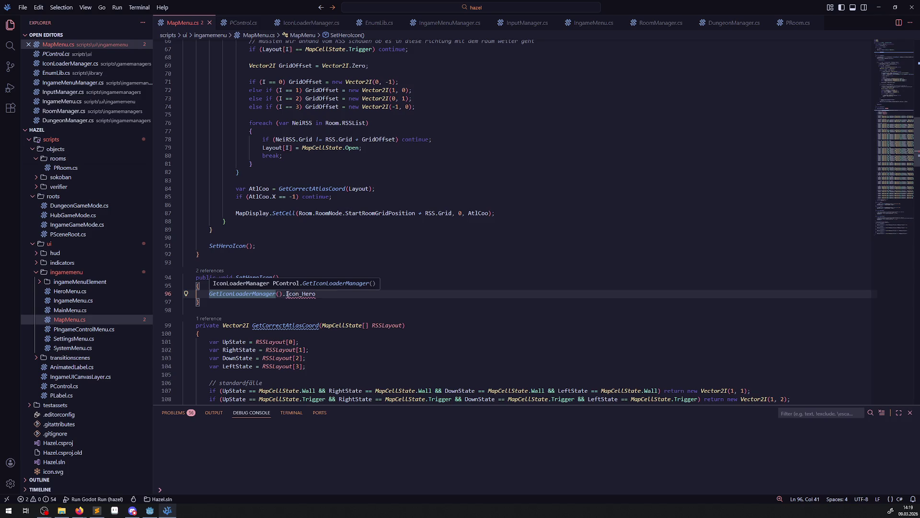
mouse_move(298, 294)
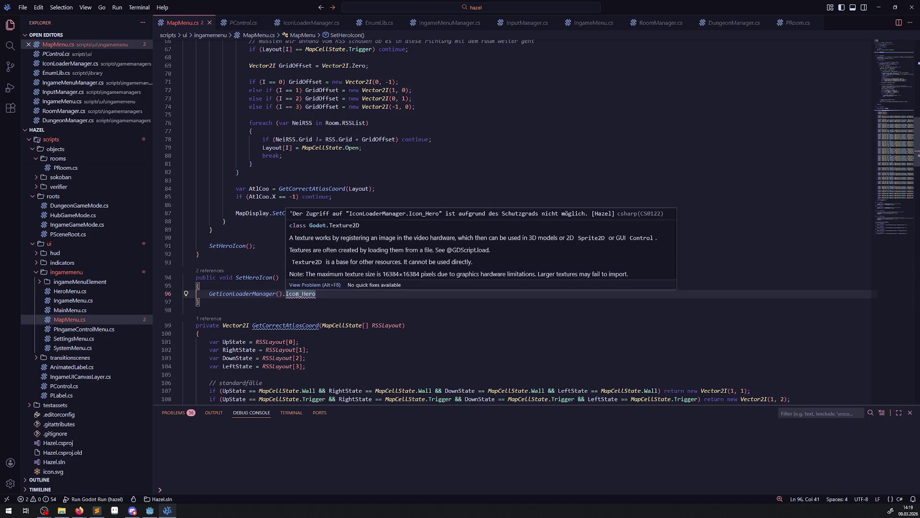
left_click(242, 22)
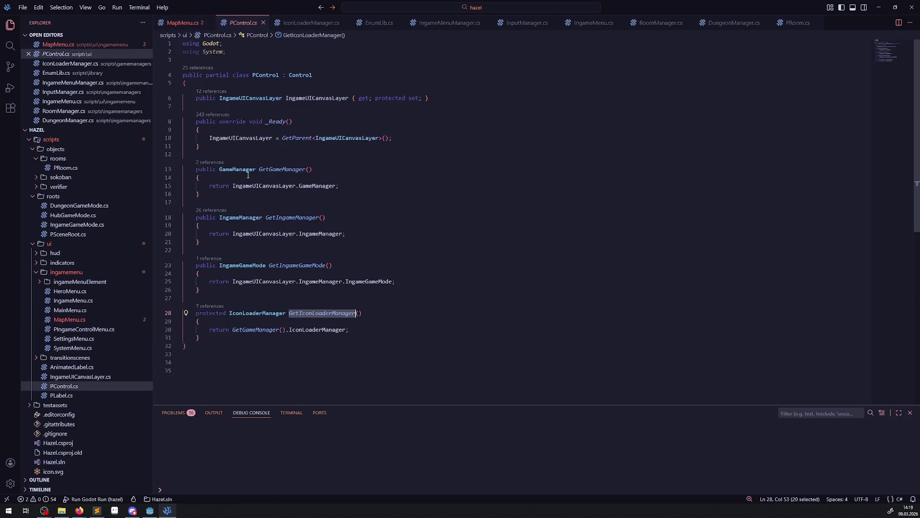
- In IconLoaderManager.cs, make Icon_Hero a public property with { get; private set; } and save
left_click(295, 22)
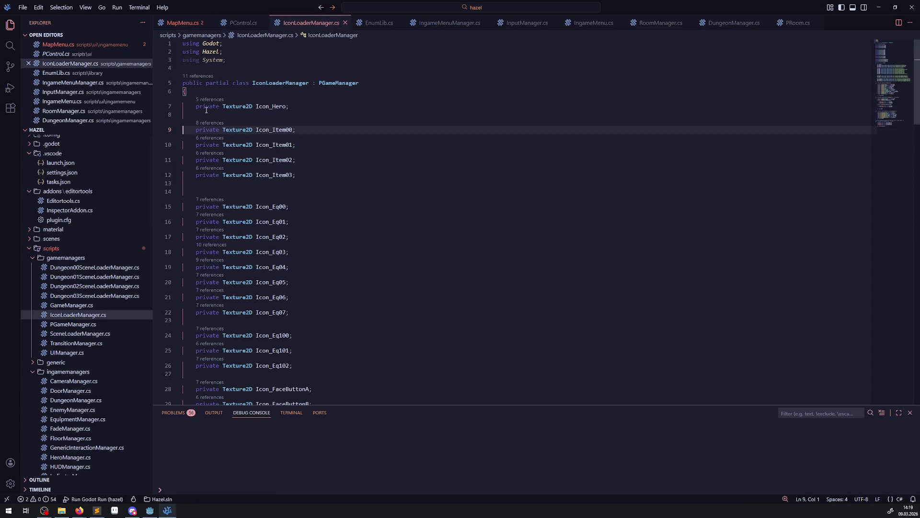
scroll(211, 123, "down", 10)
scroll(241, 200, "up", 10)
double_click(205, 106)
type("public")
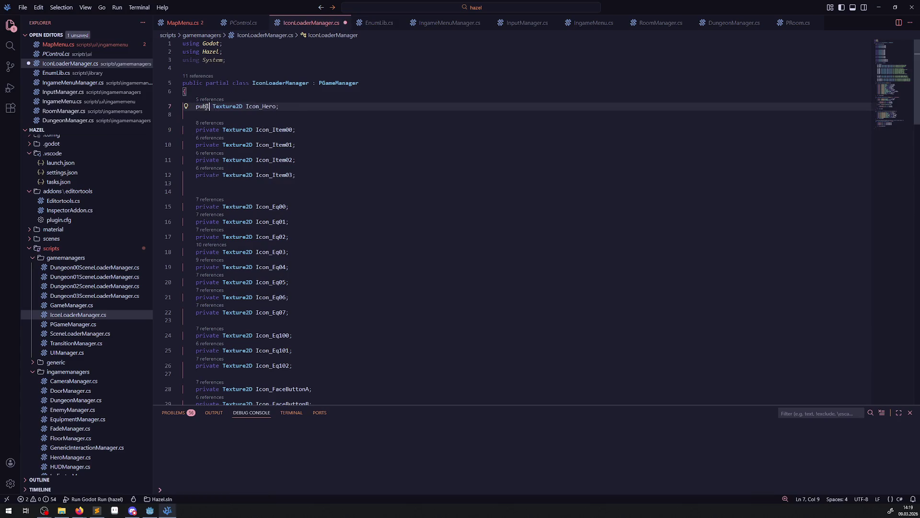
key("End")
key("BackSpace")
type("{}")
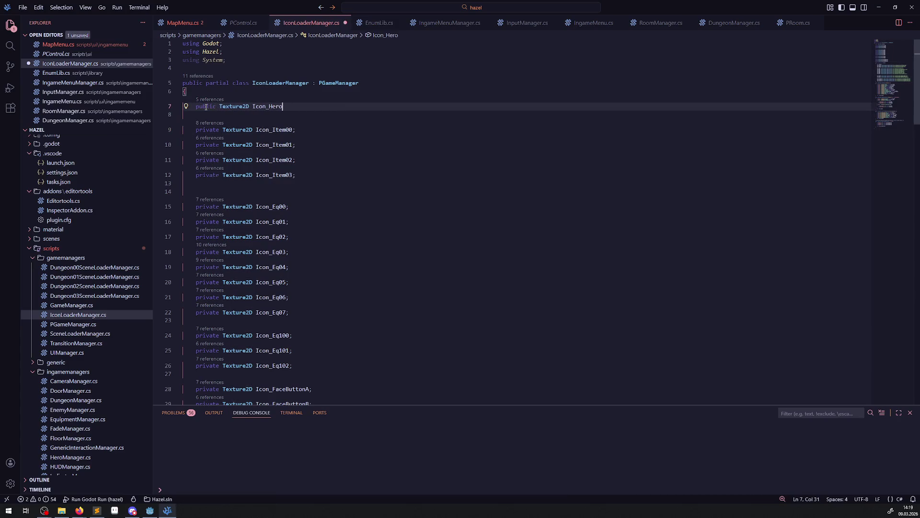
type("get; p")
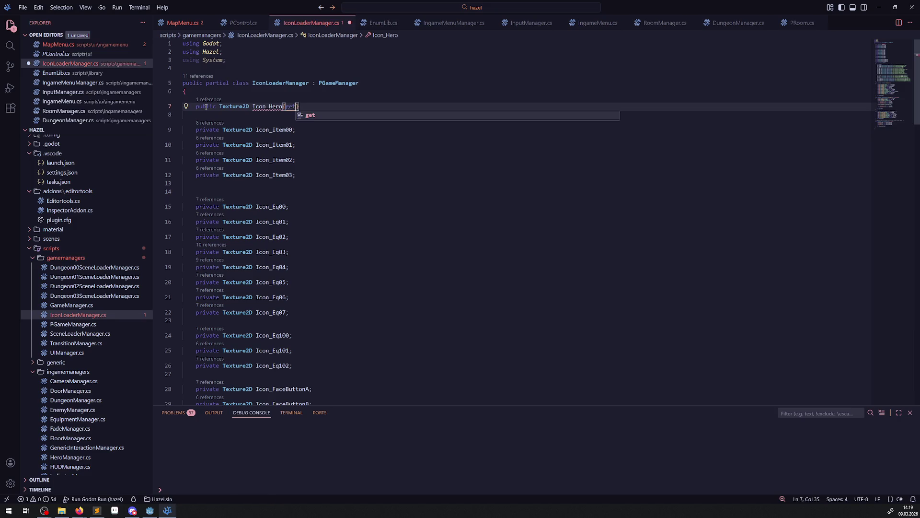
type("rivate set;")
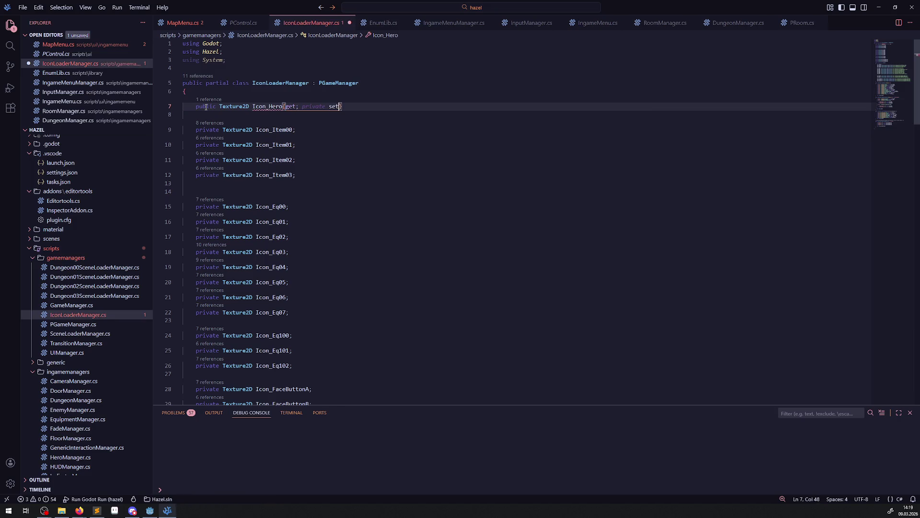
left_click(183, 145)
key("ctrl+s")
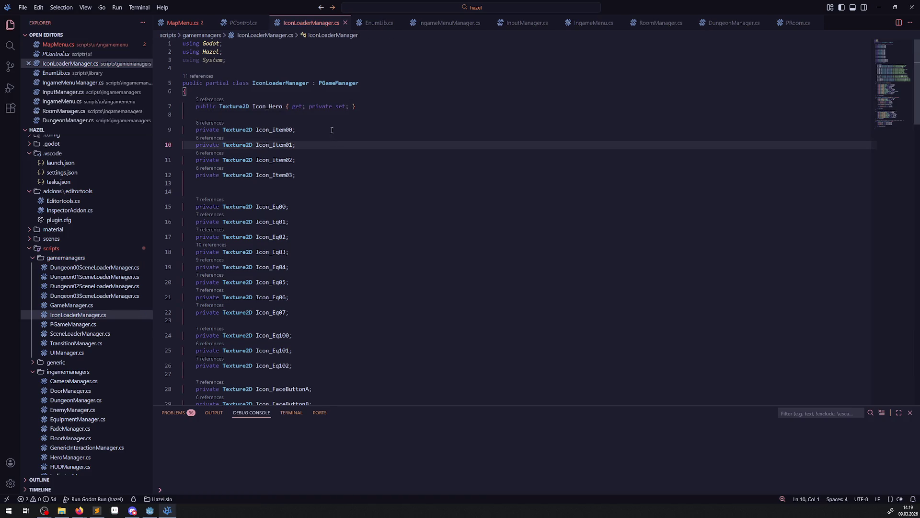
- In MapMenu.cs SetHeroIcon, create HeroSprite = new Sprite2D(); and save
left_click(190, 28)
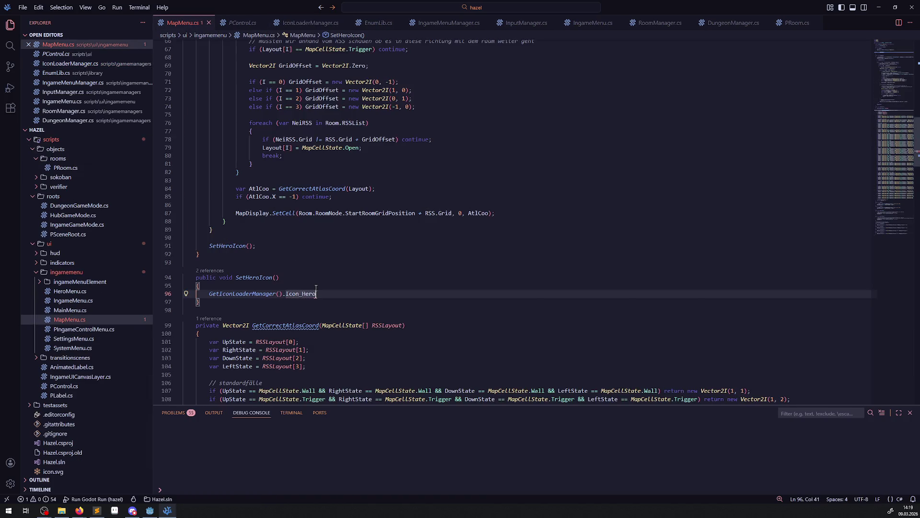
type(";")
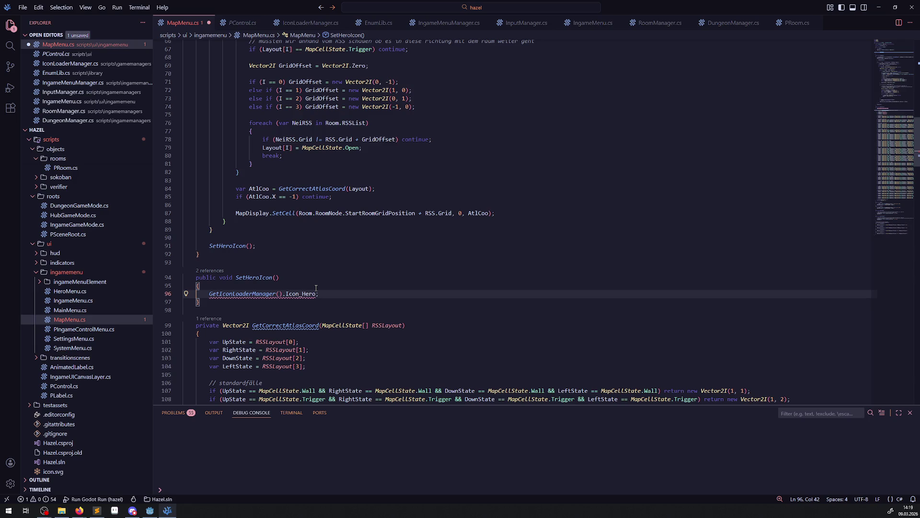
left_click(220, 286)
key("Return")
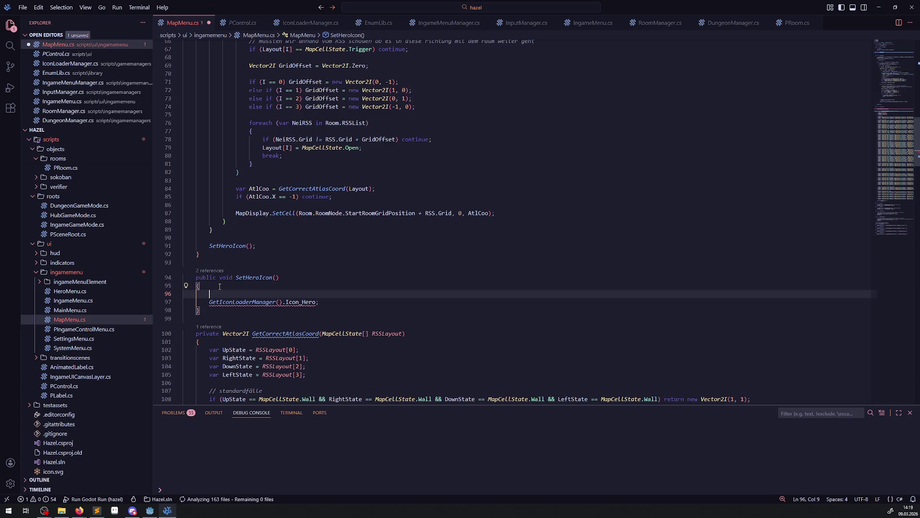
type("Sprite2")
type("D ")
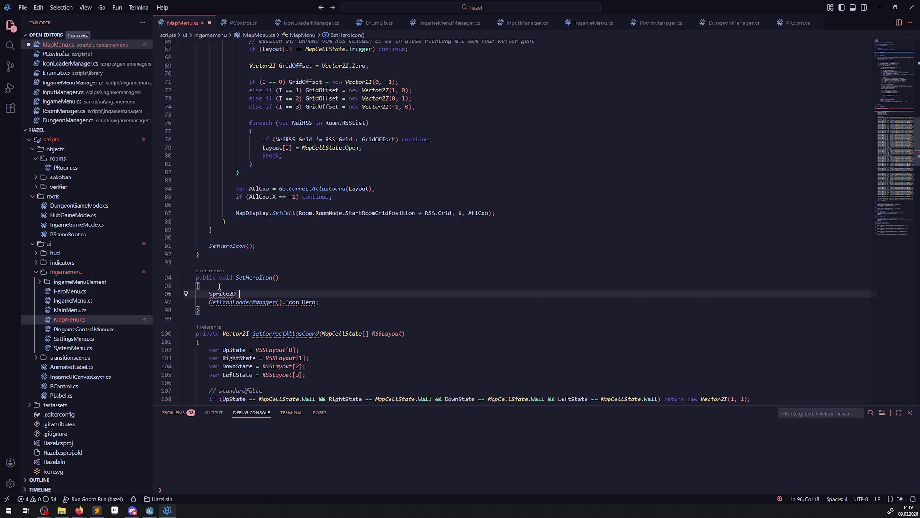
type("HeroSprite")
key("BackSpace")
key("BackSpace")
key("BackSpace")
type("te ")
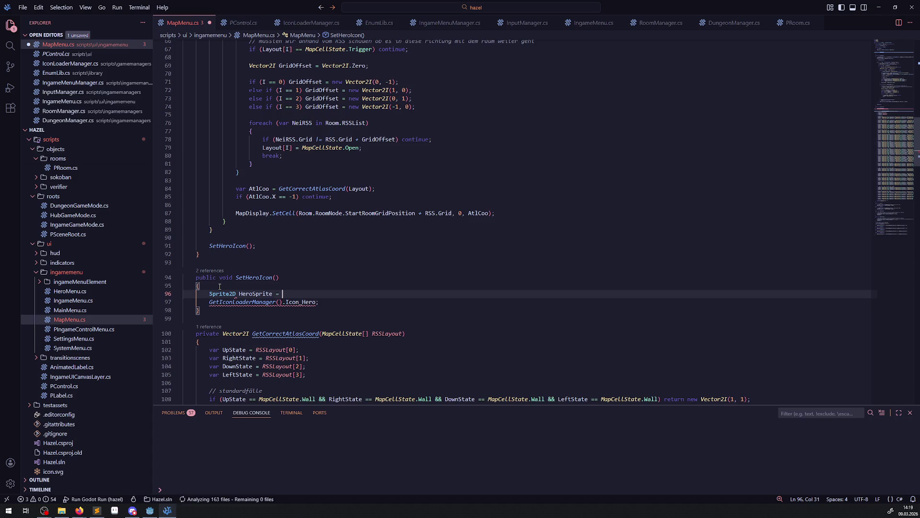
type("= new Sprite2D()")
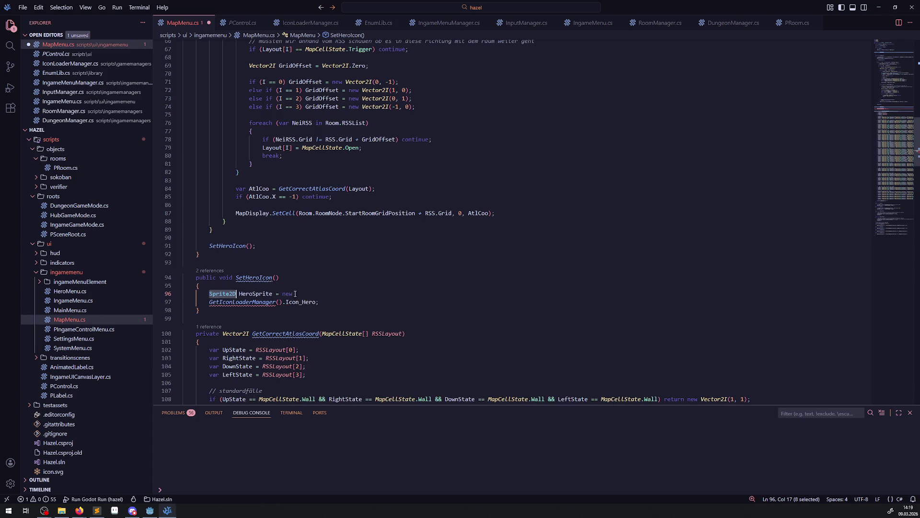
type(";")
key("Left")
key("Left")
key("Left")
key("ctrl+s")
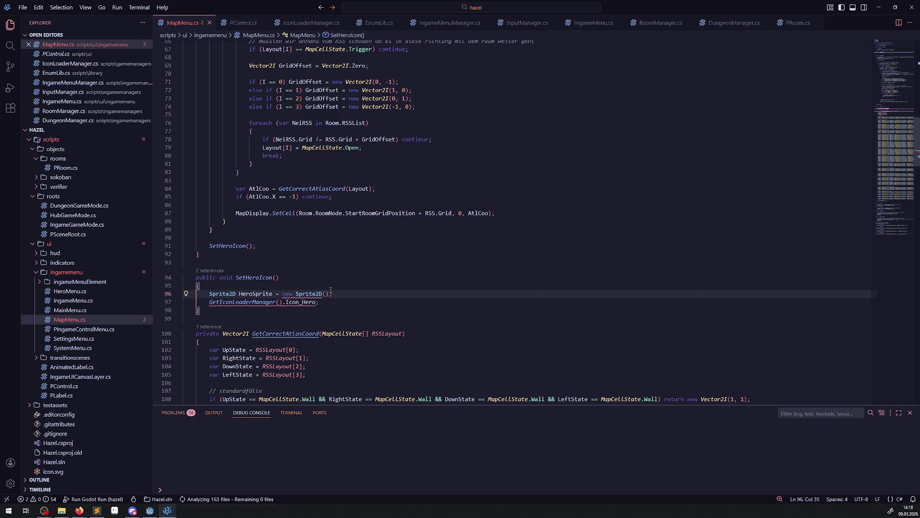
- Assign HeroSprite.Texture = Icon_Hero on the next line and save
double_click(244, 294)
key("ctrl+c")
left_click(368, 293)
key("Return")
key("ctrl+v")
type(".")
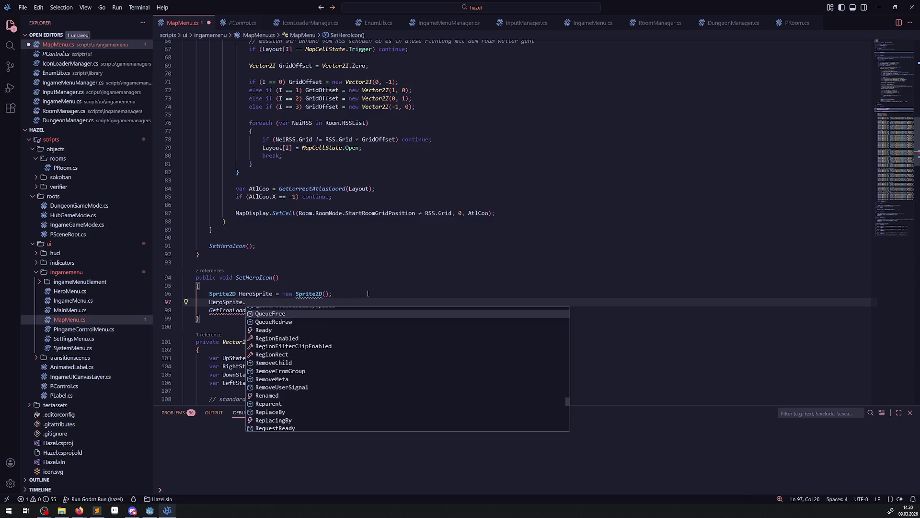
type("te")
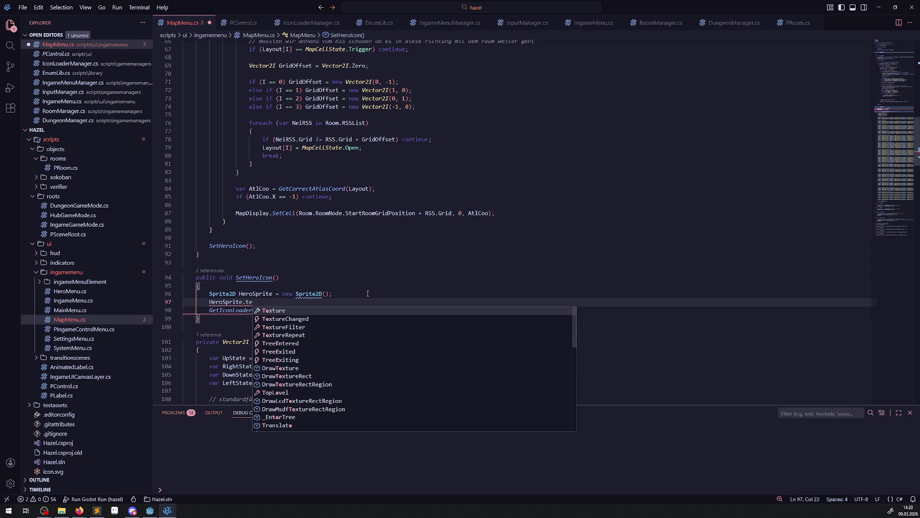
key("Tab")
type("=")
key("ctrl+Delete")
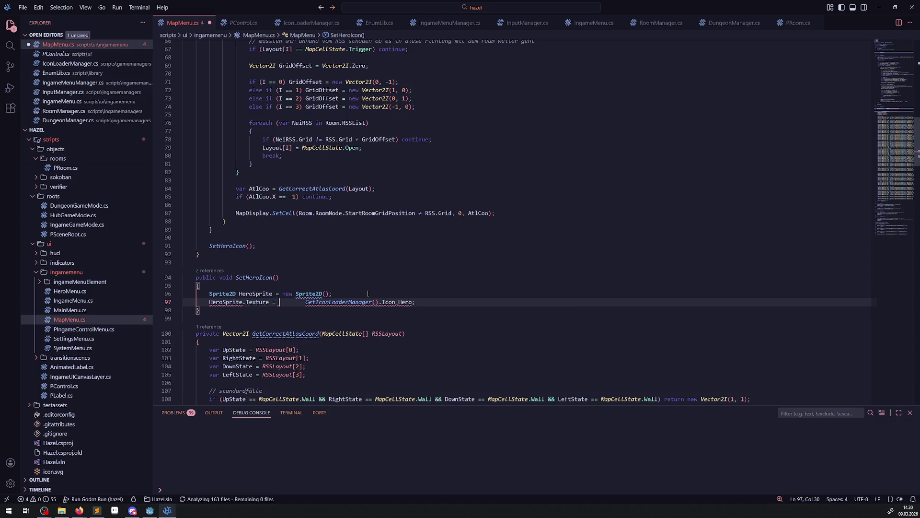
key("ctrl+s")
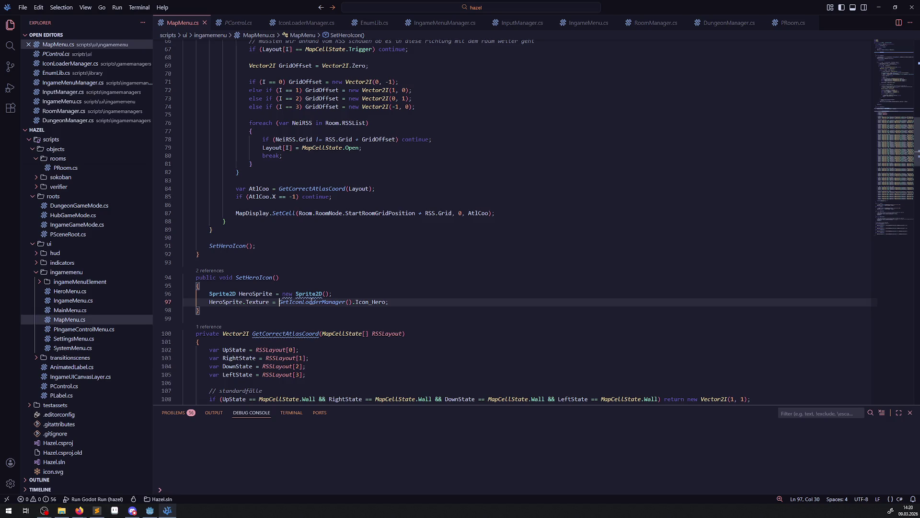
- Add MapDisplay.AddChild(HeroSprite); after the sprite creation line and save MapMenu.cs
left_click(247, 294)
left_click(362, 294)
key("Return")
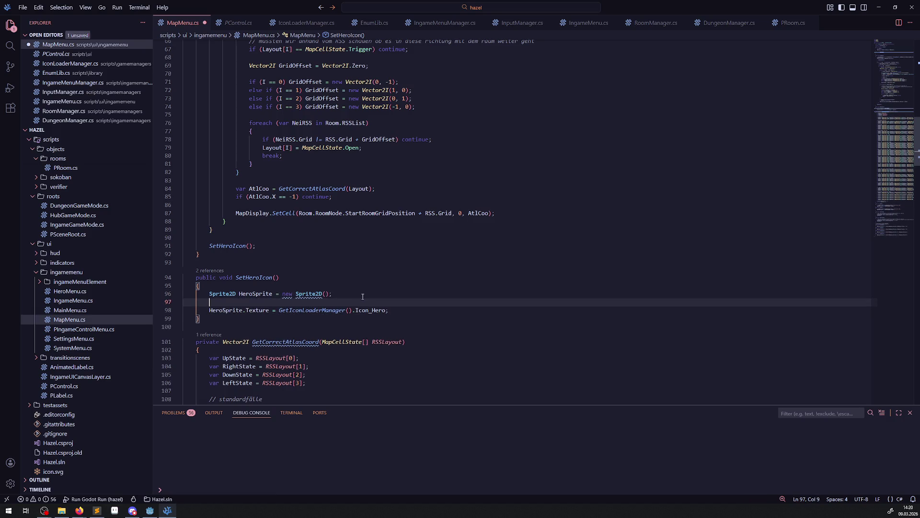
double_click(250, 213)
key("ctrl+c")
left_click(211, 302)
key("ctrl+v")
type(".Add")
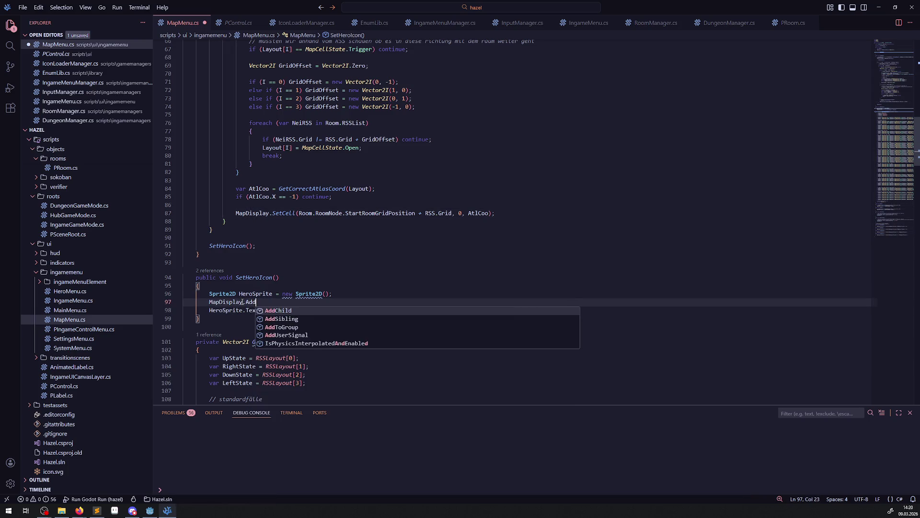
type("Ch")
key("Tab")
type("();")
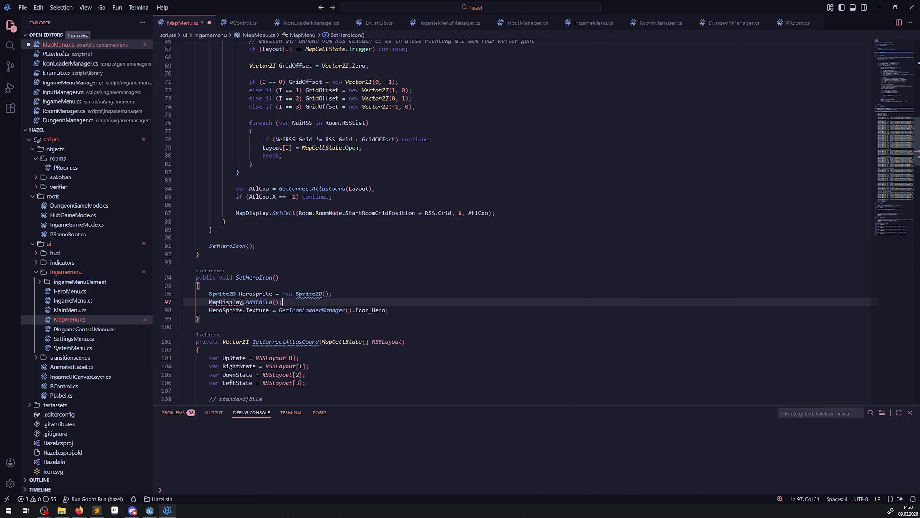
key("Left")
key("Left")
type("HeroSprite")
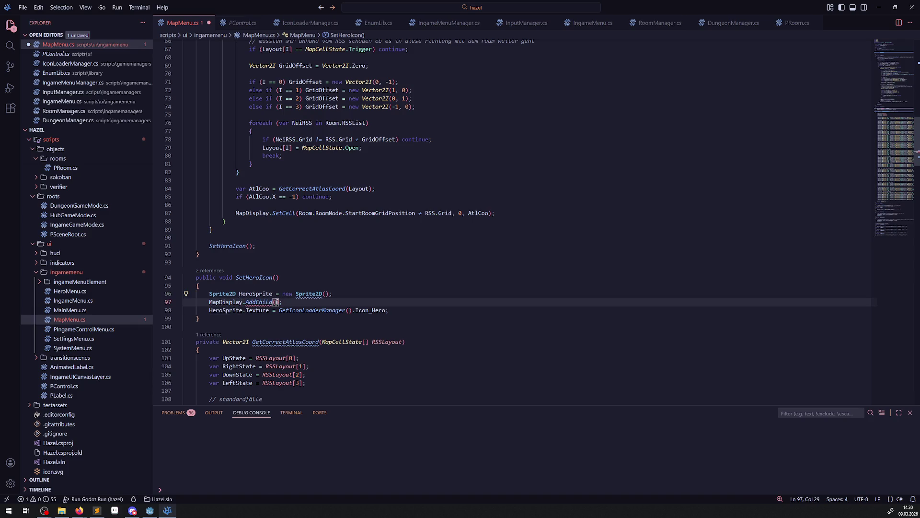
key("ctrl+s")
left_click(414, 295)
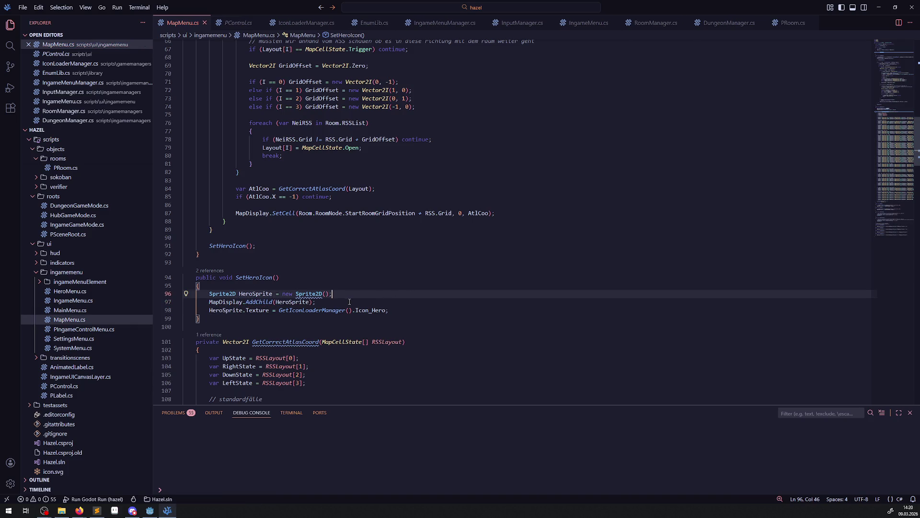
mouse_move(360, 310)
key("Up")
key("Up")
key("Up")
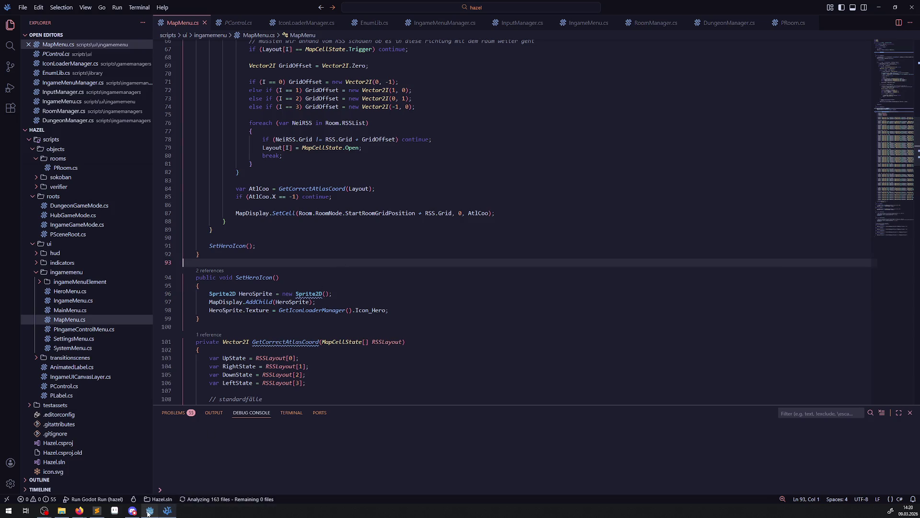
left_click(150, 510)
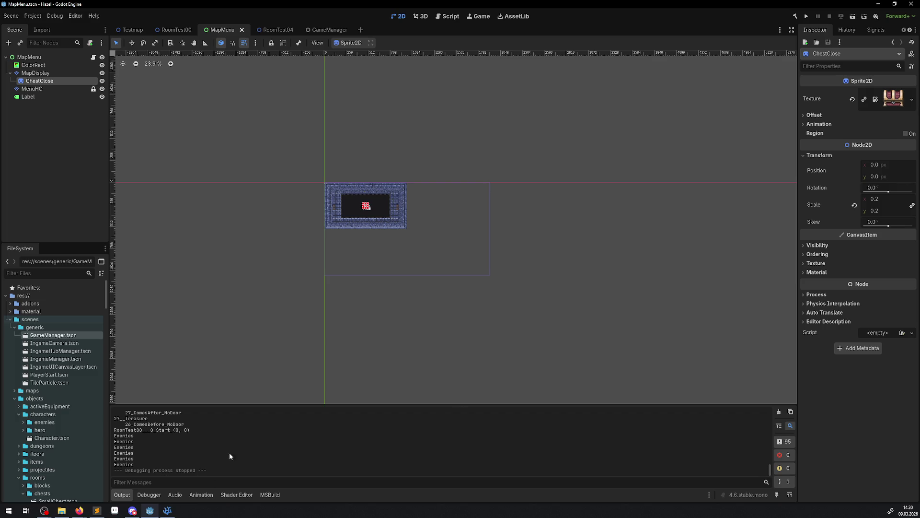
- Return to Visual Studio Code after building the C# project in Godot
mouse_move(168, 510)
left_click(167, 511)
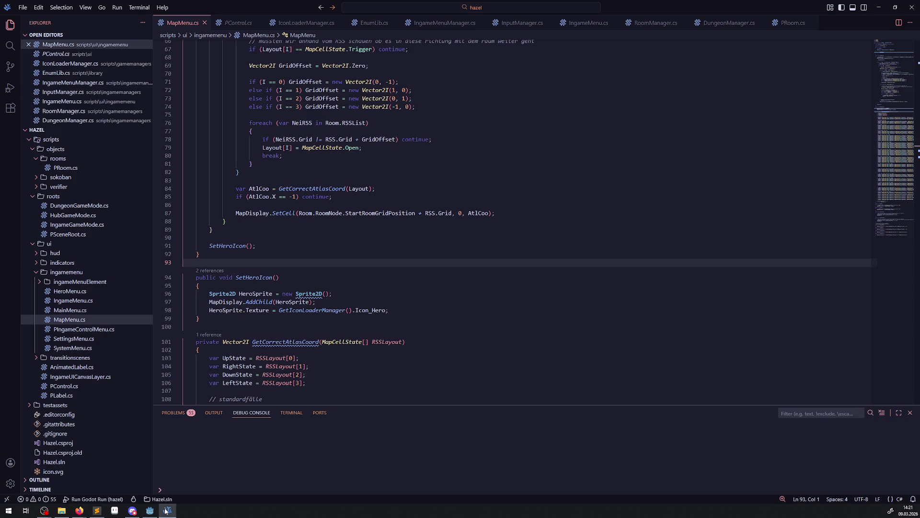
- Scroll MapMenu.cs to SetHeroIcon and add blank lines after the HeroSprite.Texture assignment
left_click(479, 242)
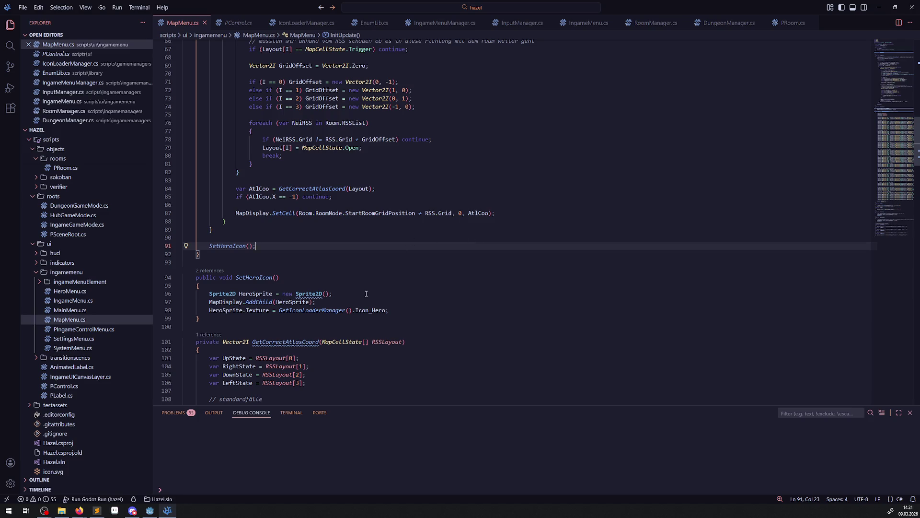
scroll(375, 282, "down", 4)
left_click(328, 214)
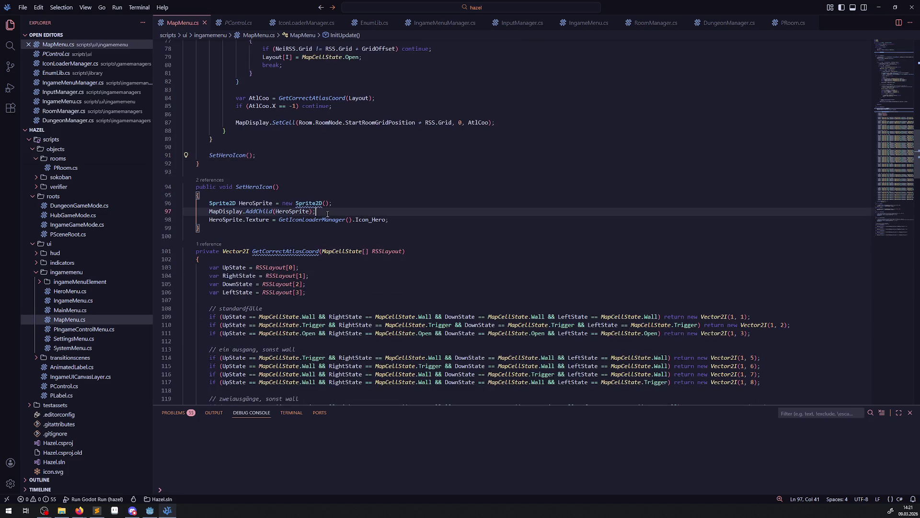
scroll(421, 160, "up", 4)
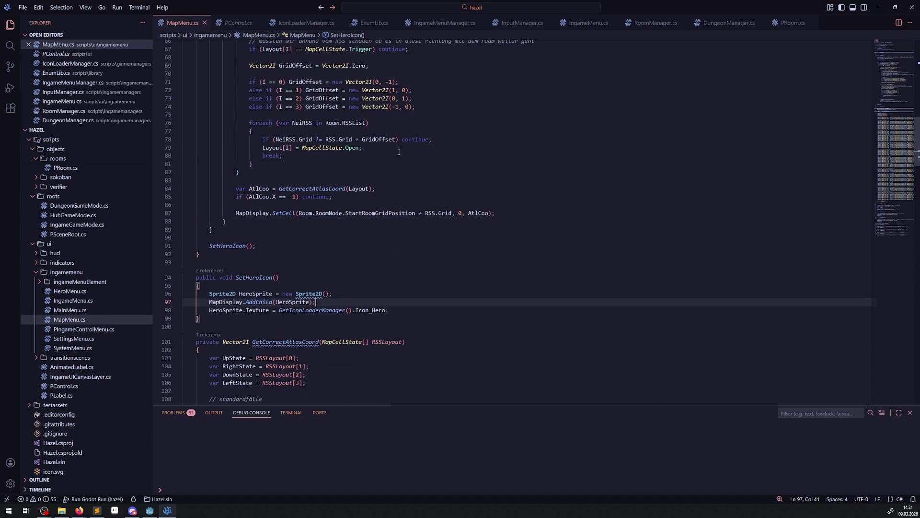
scroll(417, 175, "up", 13)
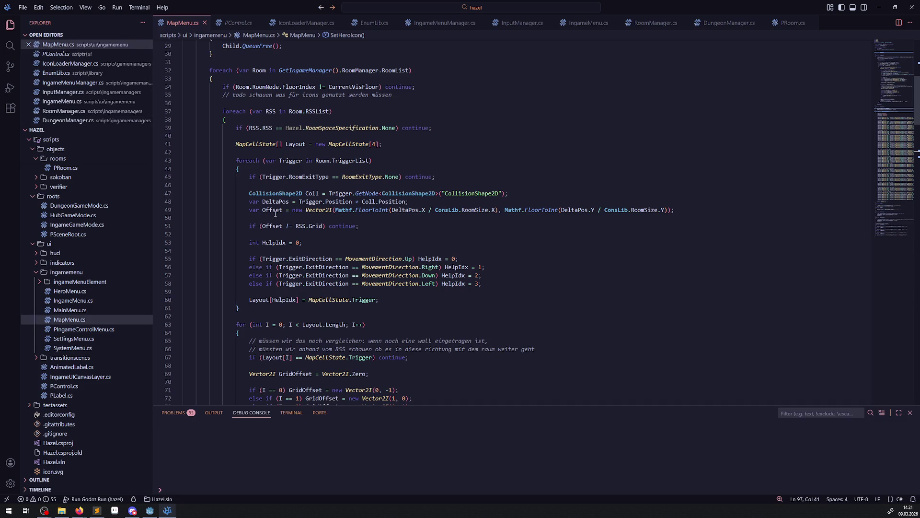
mouse_move(255, 210)
left_click(314, 234)
scroll(336, 239, "down", 20)
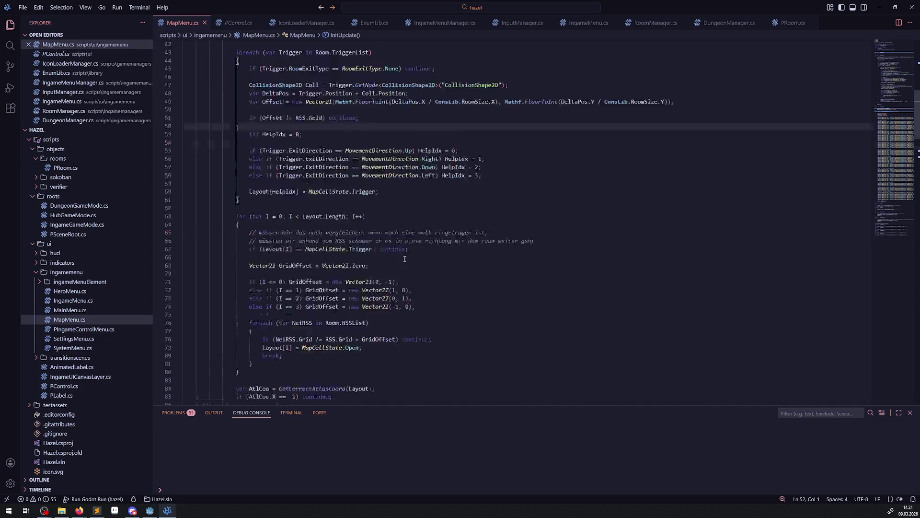
scroll(365, 259, "up", 14)
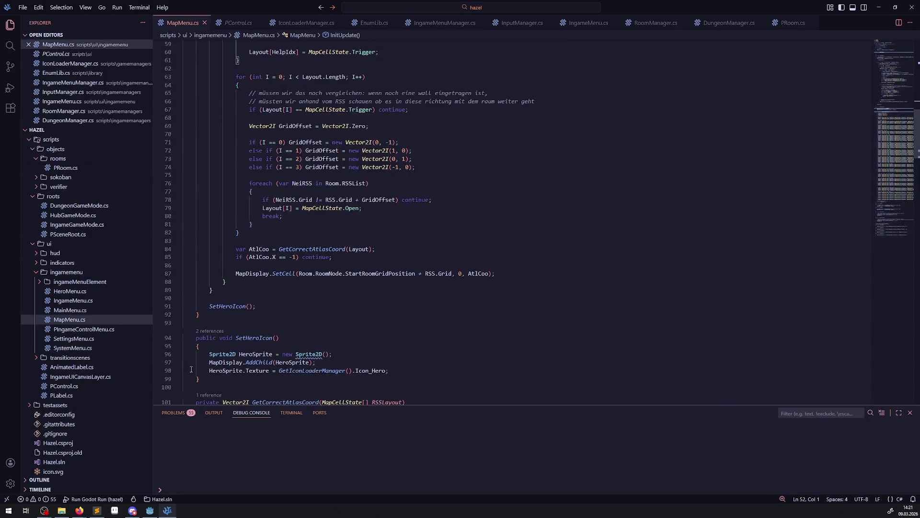
scroll(191, 367, "down", 3)
scroll(390, 193, "up", 6)
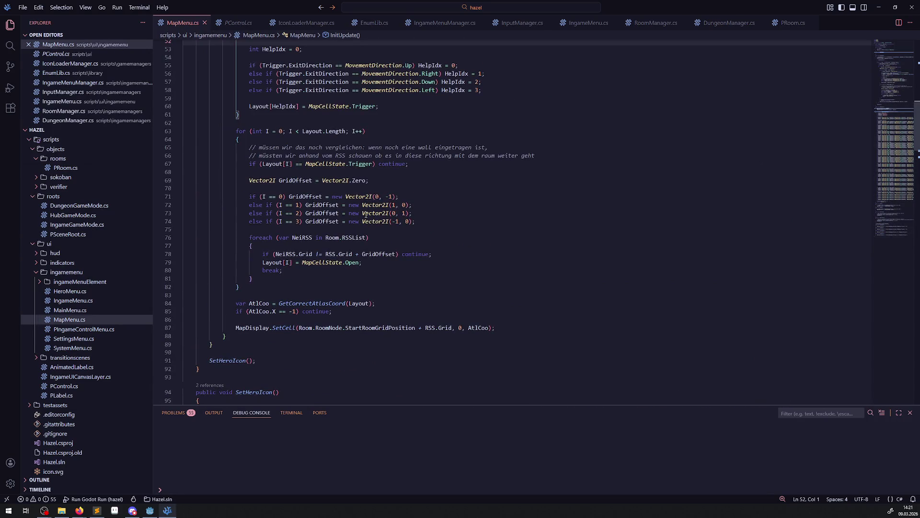
mouse_move(372, 220)
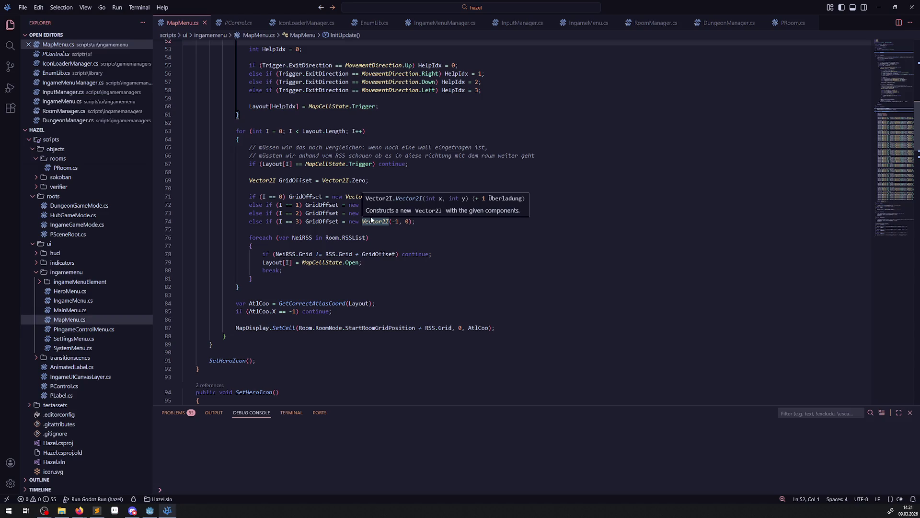
scroll(409, 282, "down", 6)
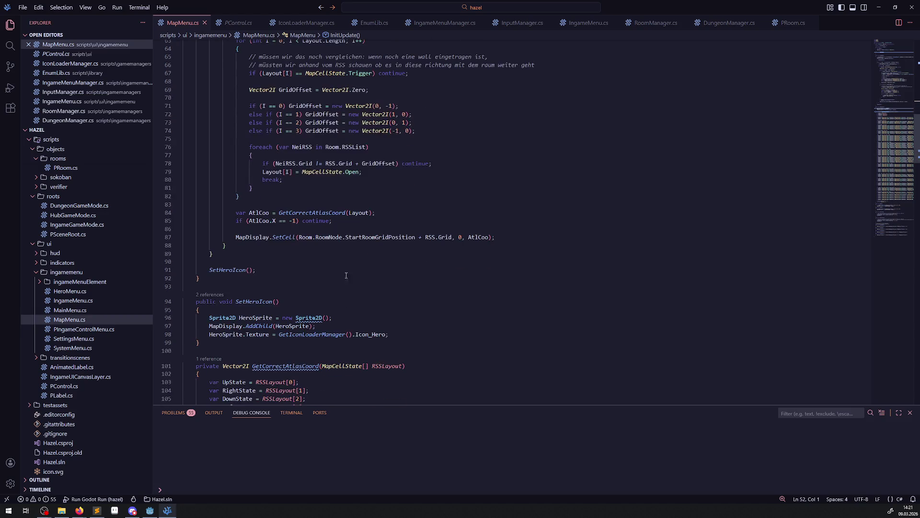
left_click(409, 281)
key("Return")
key("Return")
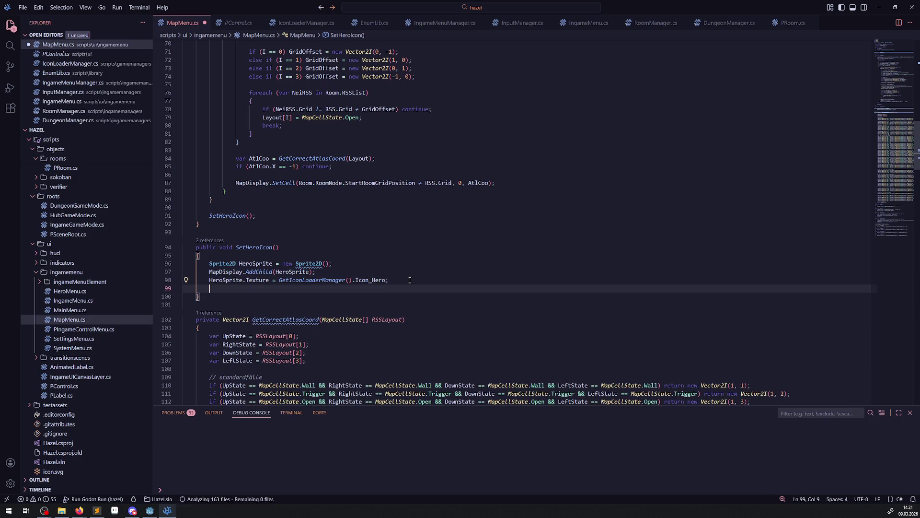
- Write a MapDisplay.MapToLocal(); call on line 100, correcting the mistaken LocalToMap
mouse_move(259, 283)
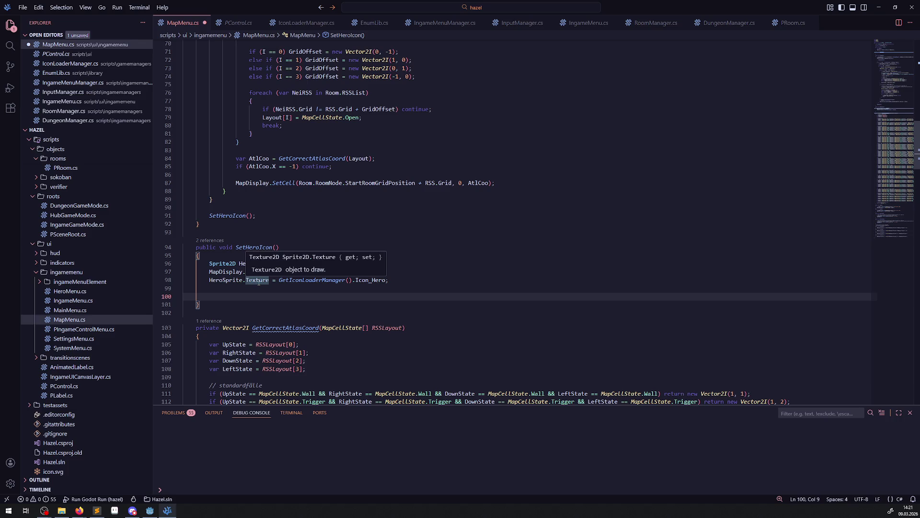
double_click(252, 183)
left_click(217, 294)
key("ctrl+v")
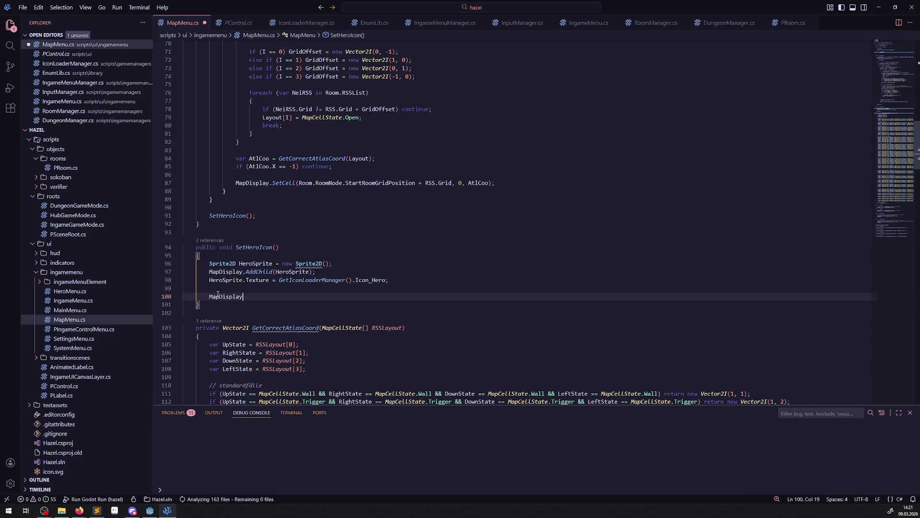
type(".Loc")
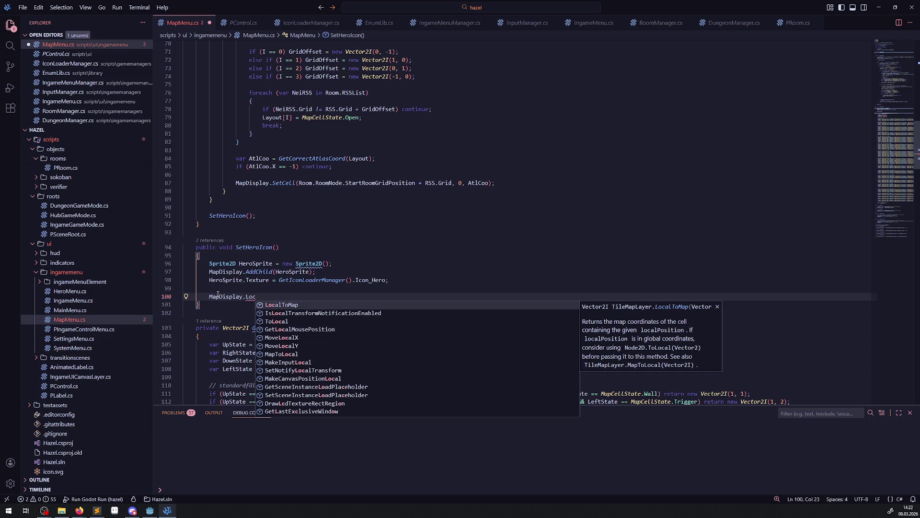
key("Return")
type("();")
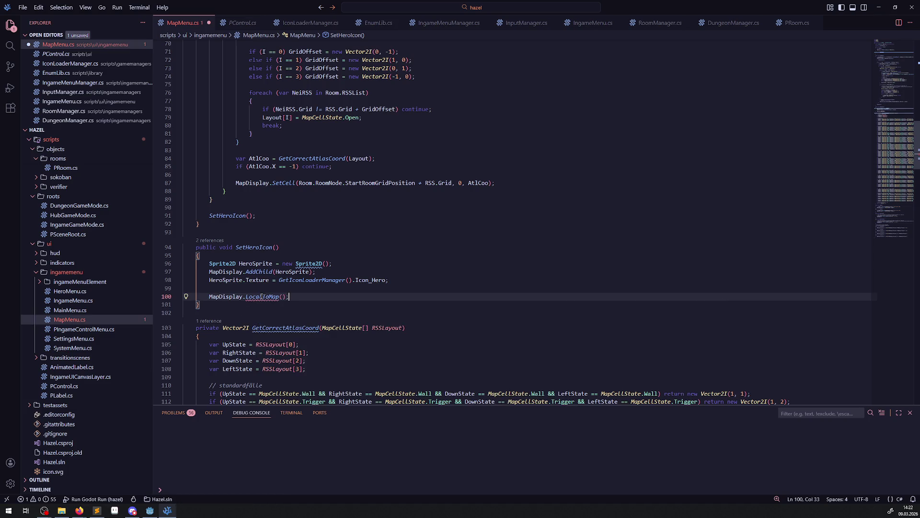
mouse_move(261, 297)
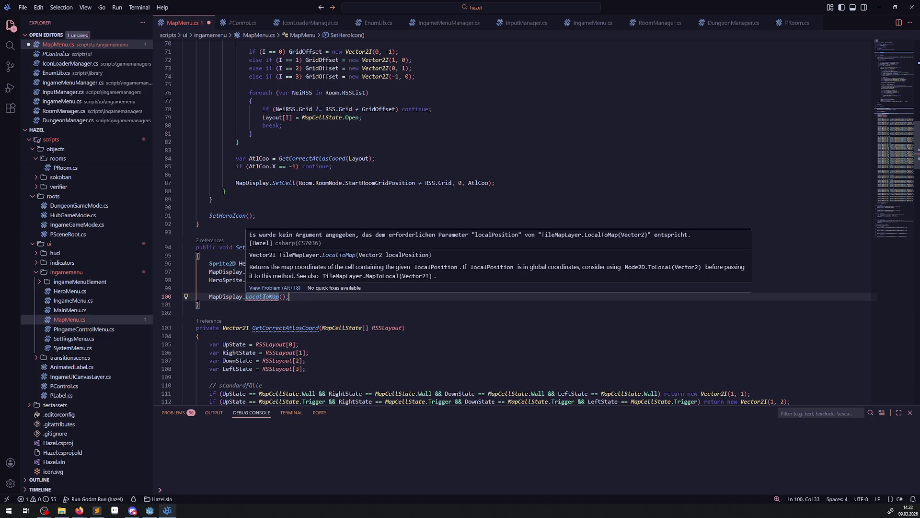
double_click(263, 297)
key("BackSpace")
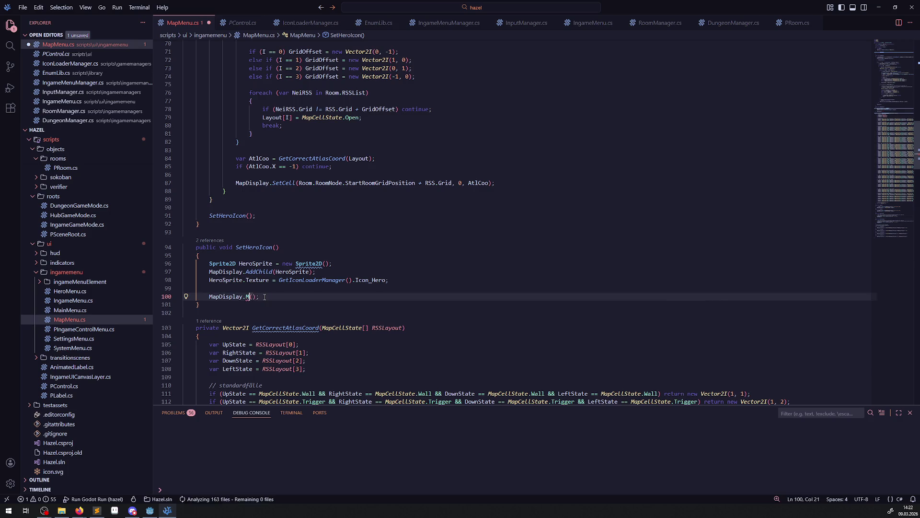
type("MapToLoc")
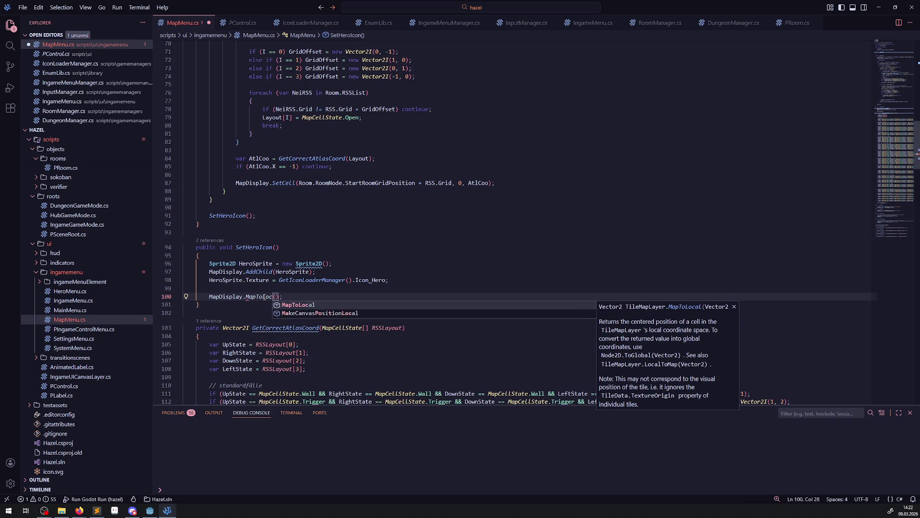
left_click(299, 307)
mouse_move(265, 297)
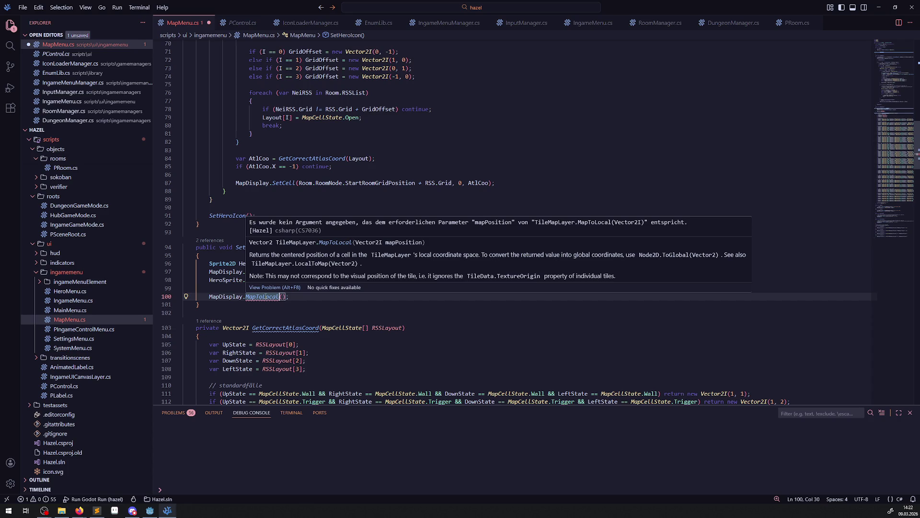
- Assign the call's result to HeroSprite.Position and save
left_click(206, 297)
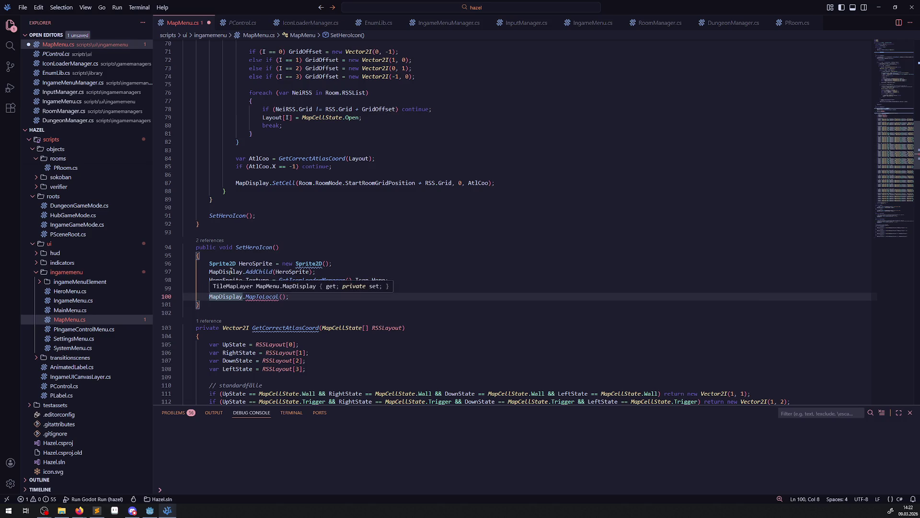
left_click(244, 271)
double_click(255, 263)
key("ctrl+c")
left_click(206, 296)
key("ctrl+v")
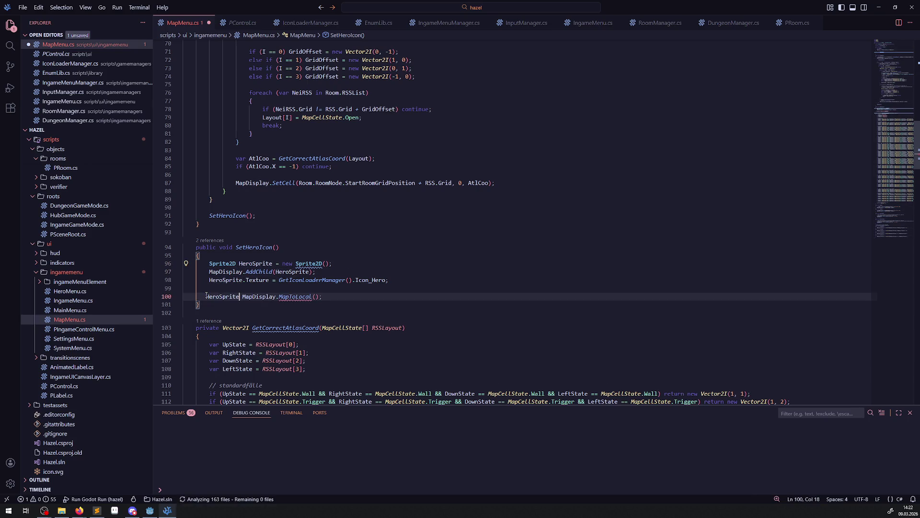
type(".Positio")
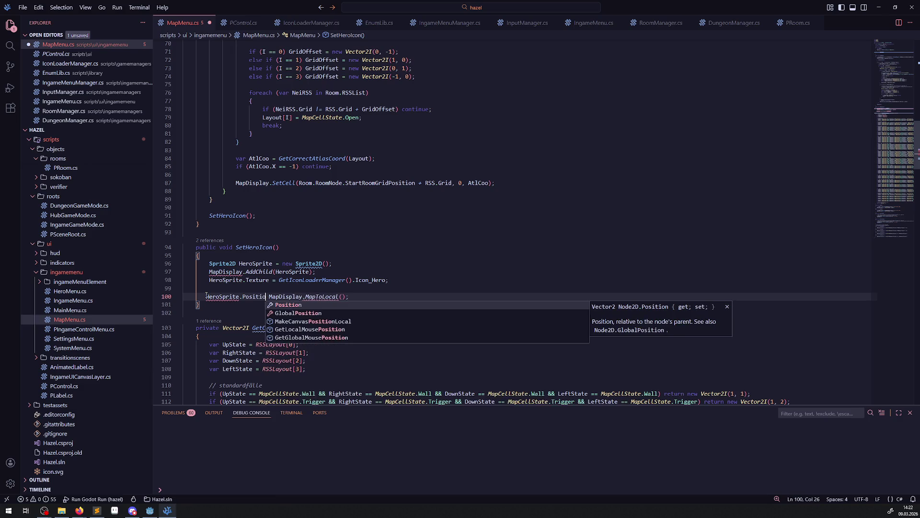
key("Tab")
type("=")
key("ctrl+s")
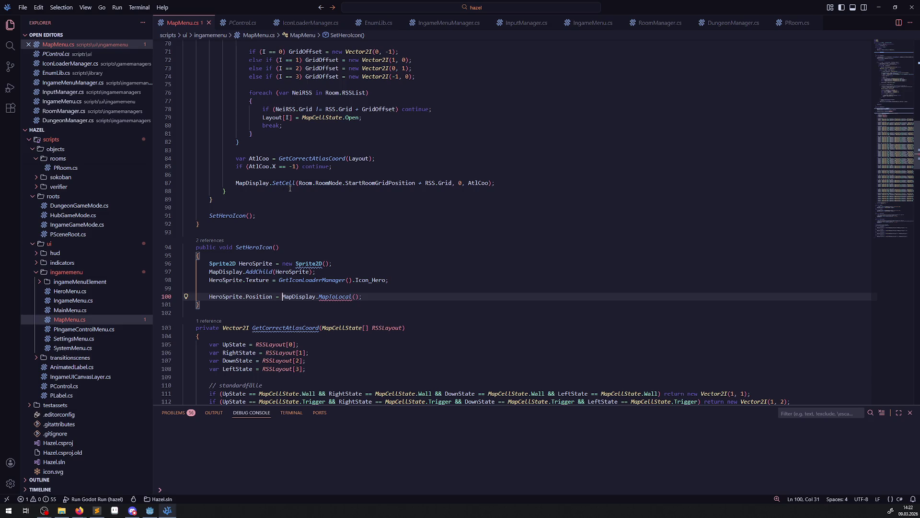
- Pass GetIngameManager().RoomManager.CurrentRoom.RoomNode.StartRoomGridPosition into MapToLocal and save
double_click(306, 183)
scroll(315, 231, "up", 5)
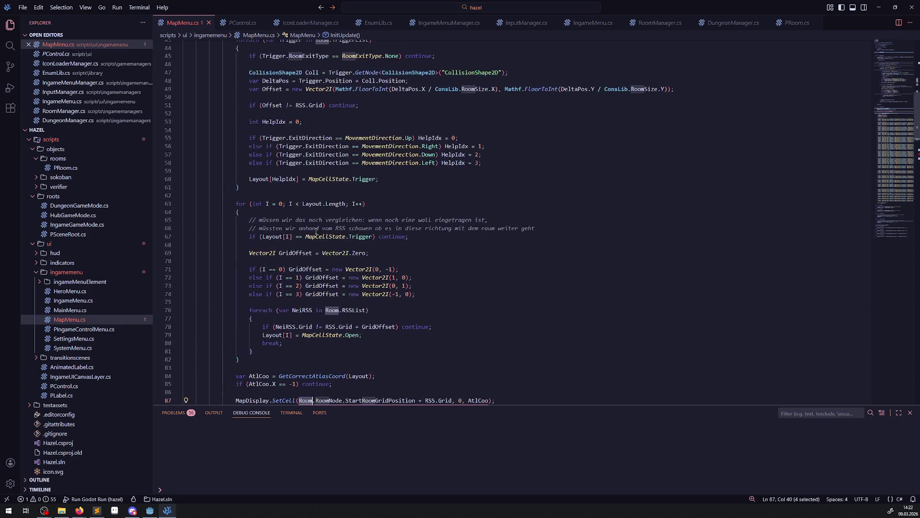
scroll(288, 211, "up", 5)
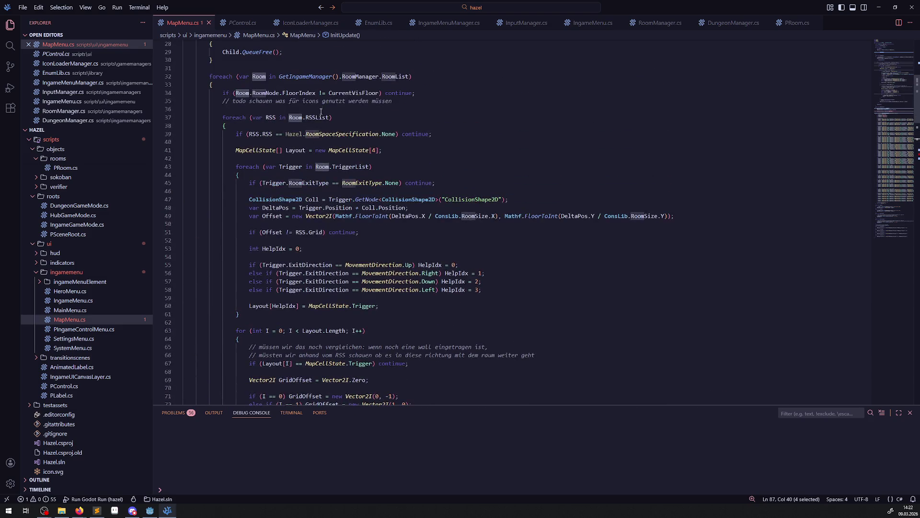
double_click(305, 76)
scroll(332, 240, "down", 15)
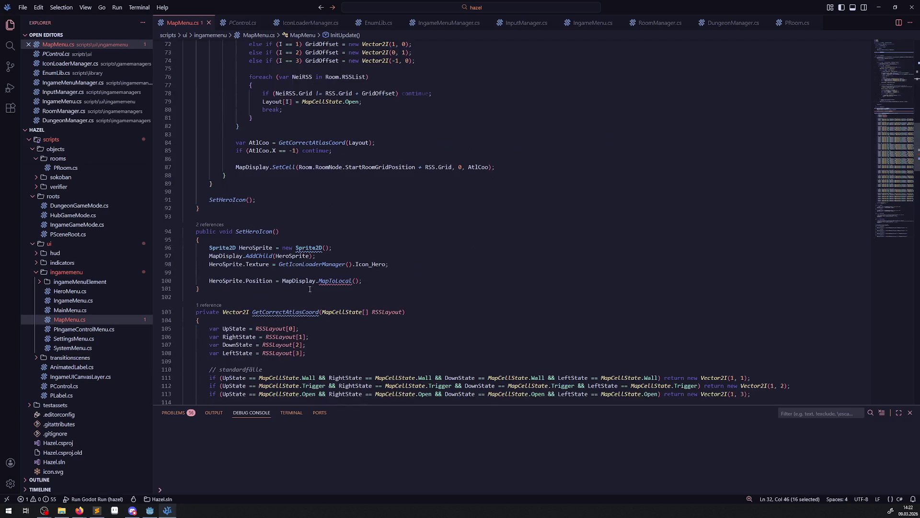
left_click(355, 281)
key("ctrl+v")
type("()")
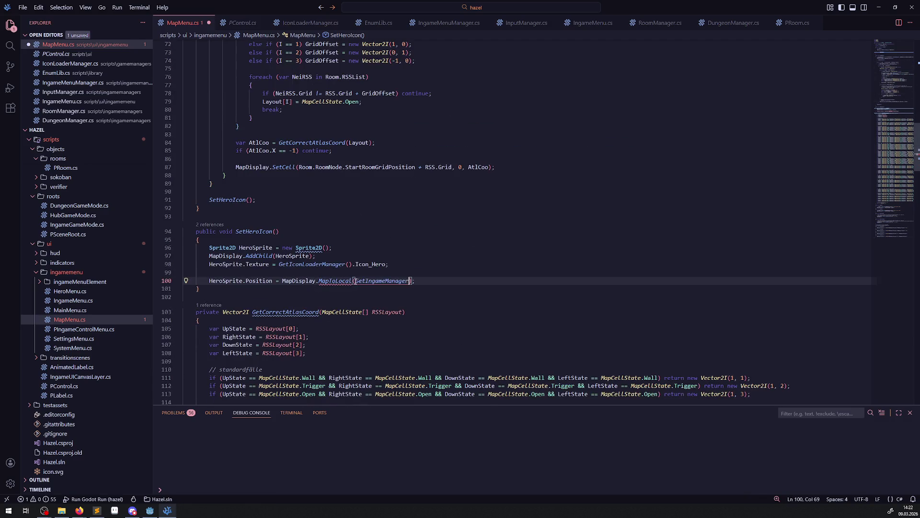
type(".Roo")
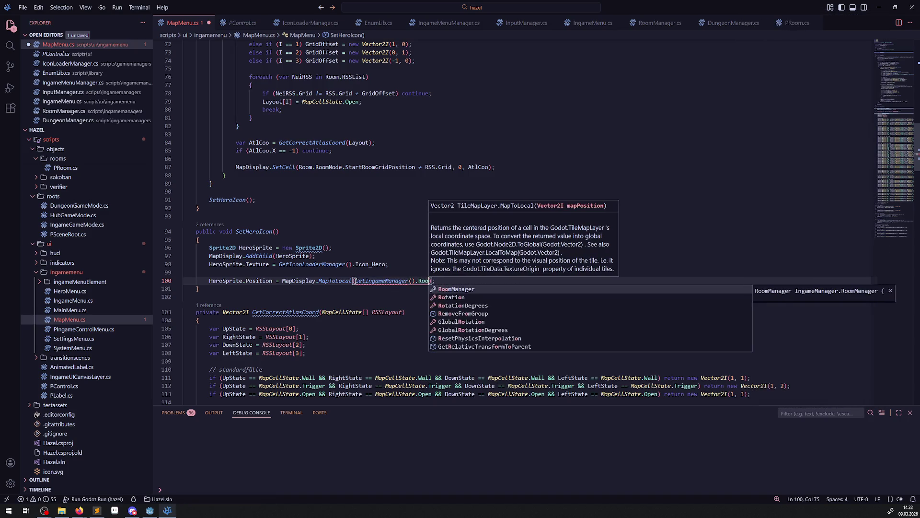
key("Tab")
type(".Roo")
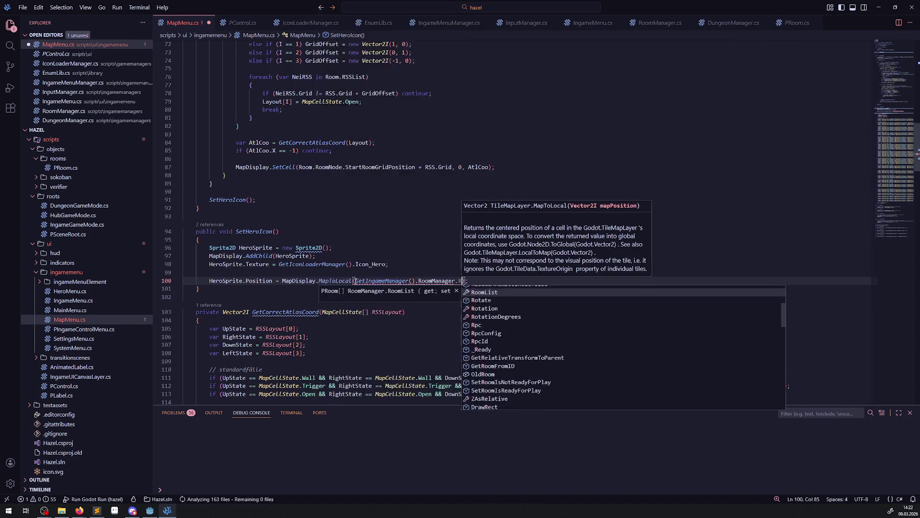
key("BackSpace")
key("BackSpace")
key("BackSpace")
type("CurrentRoom")
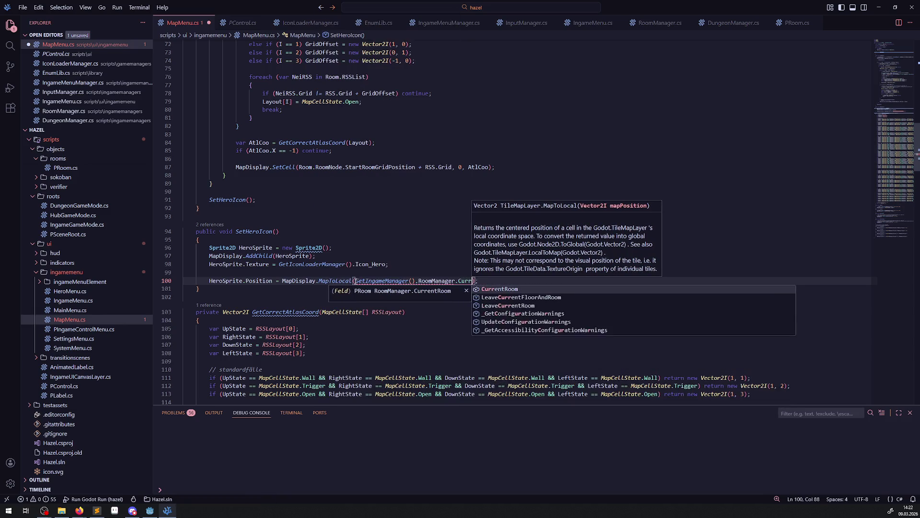
key("Tab")
type(".Roo")
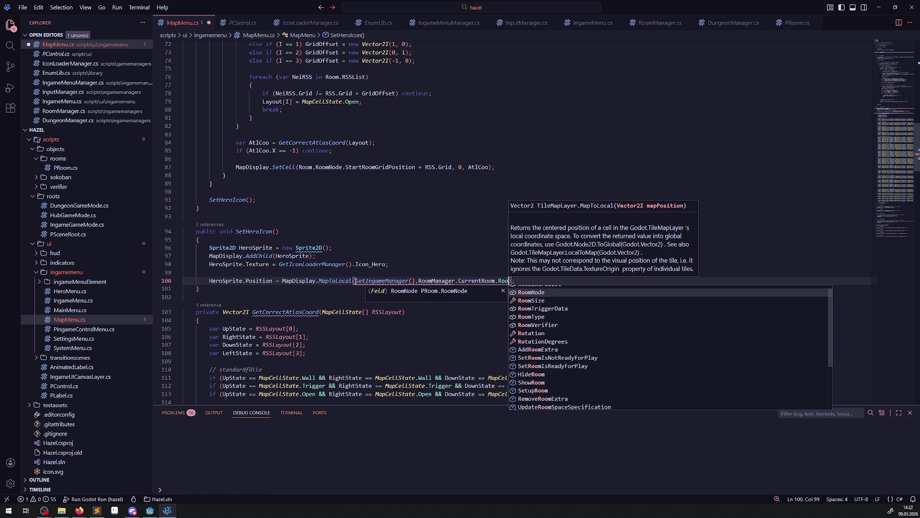
key("Tab")
type(".Sta")
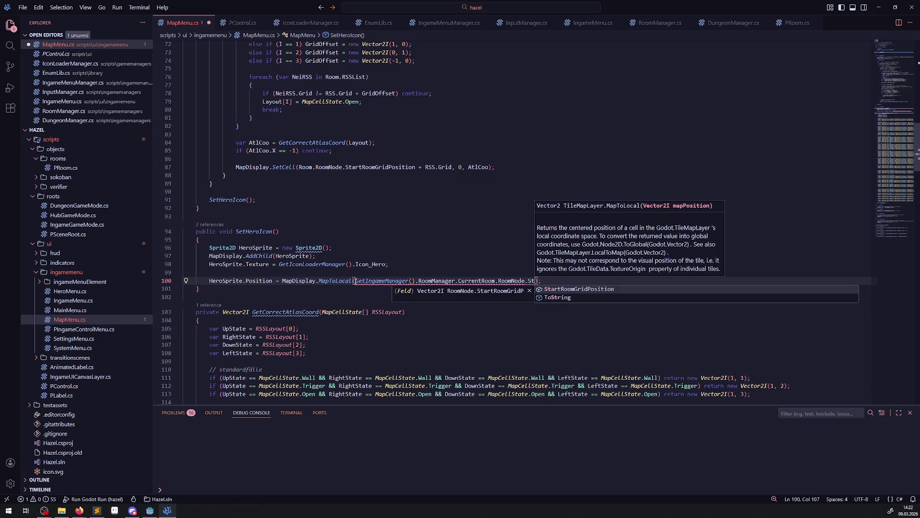
key("Tab")
key("ctrl+s")
left_click(423, 242)
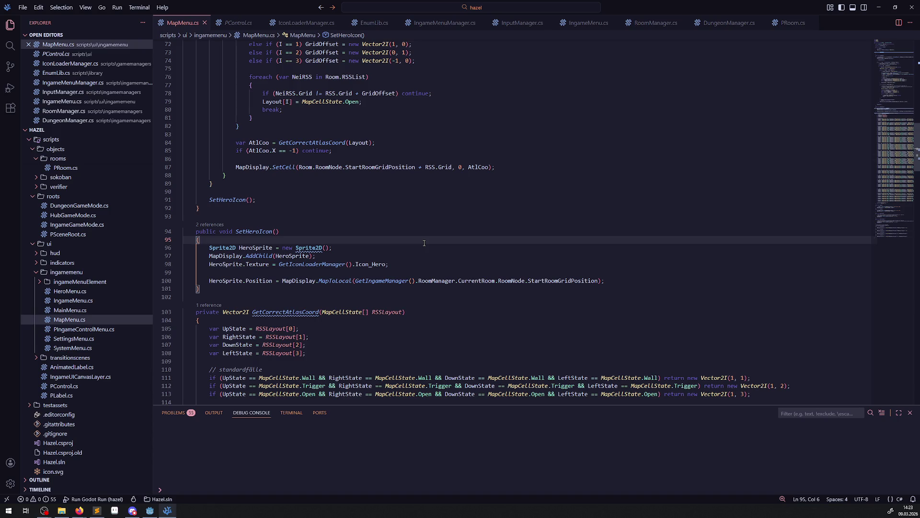
- In Godot, rebuild the .NET project, run the game and open its map with M
left_click(150, 511)
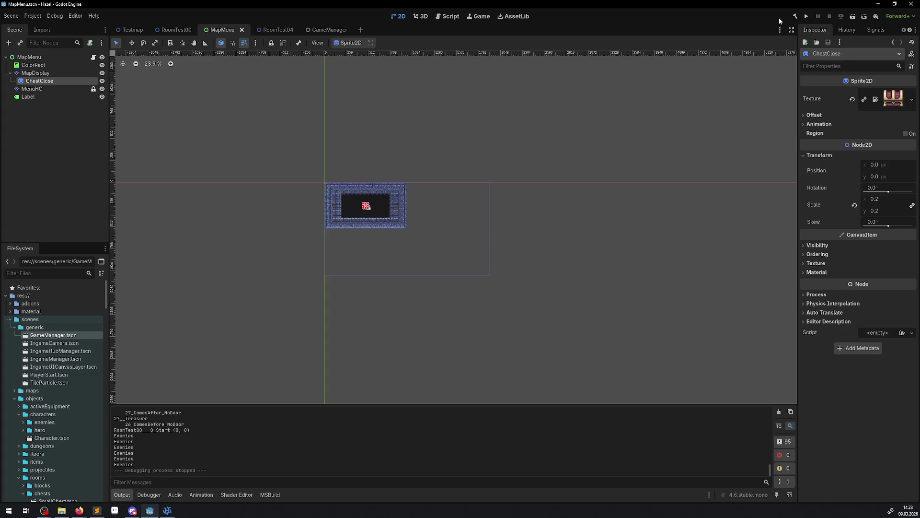
left_click(795, 17)
left_click(807, 19)
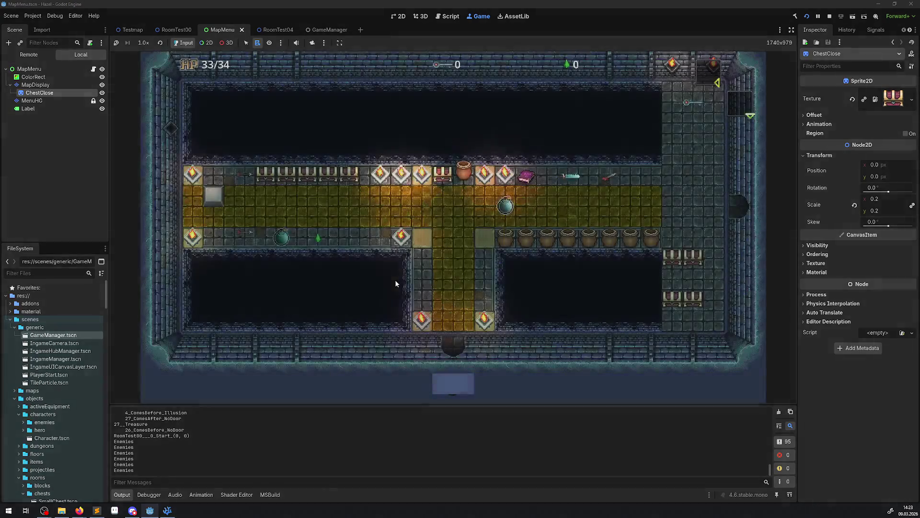
key("m")
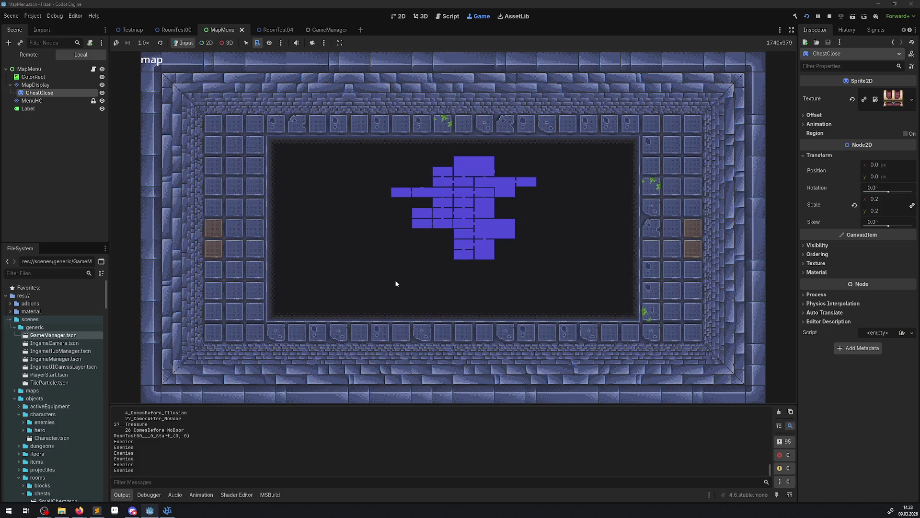
left_click(28, 55)
type("hero")
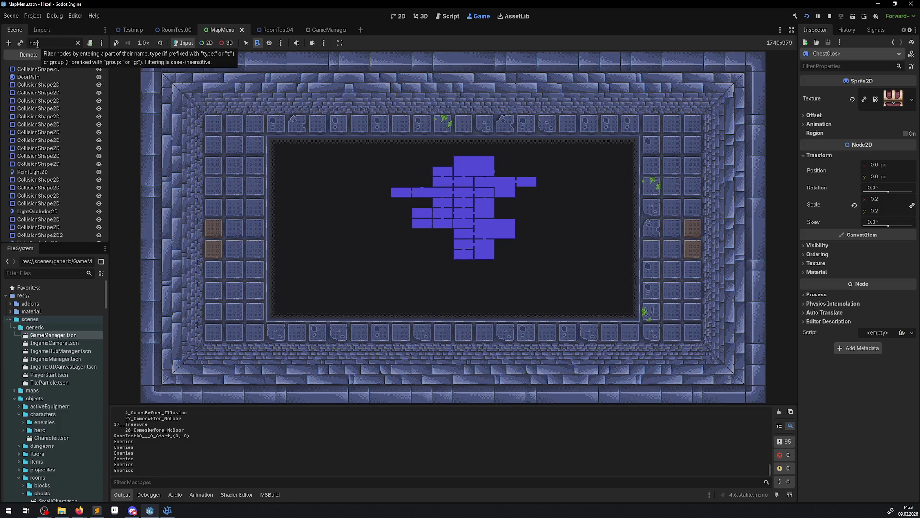
key("BackSpace")
key("BackSpace")
key("BackSpace")
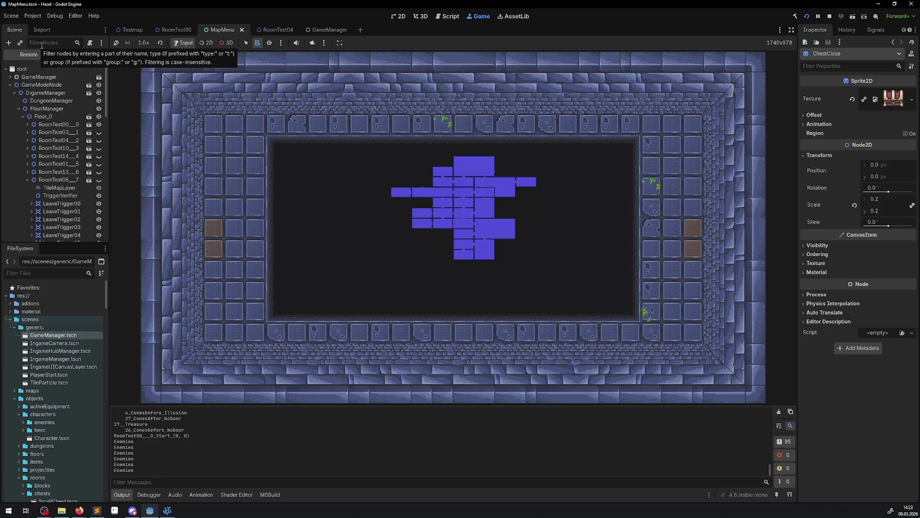
left_click(10, 85)
left_click(11, 85)
left_click(14, 93)
left_click(15, 108)
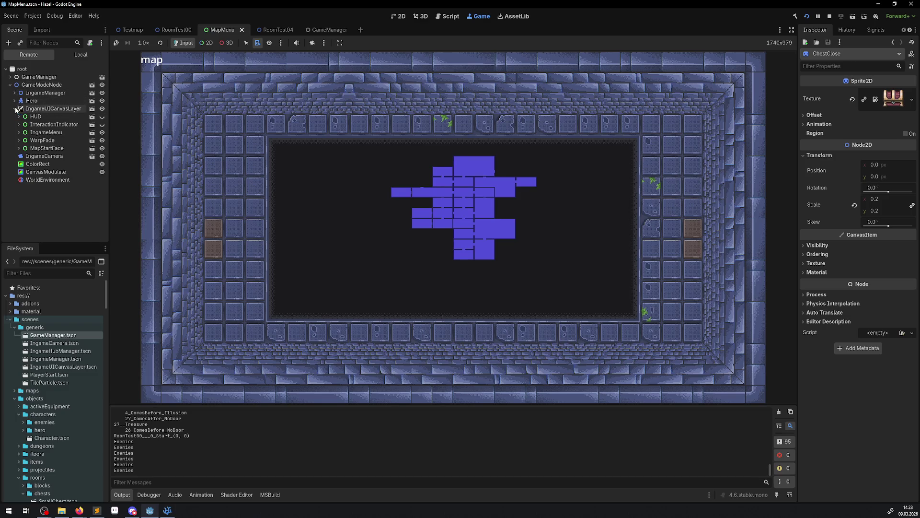
left_click(19, 133)
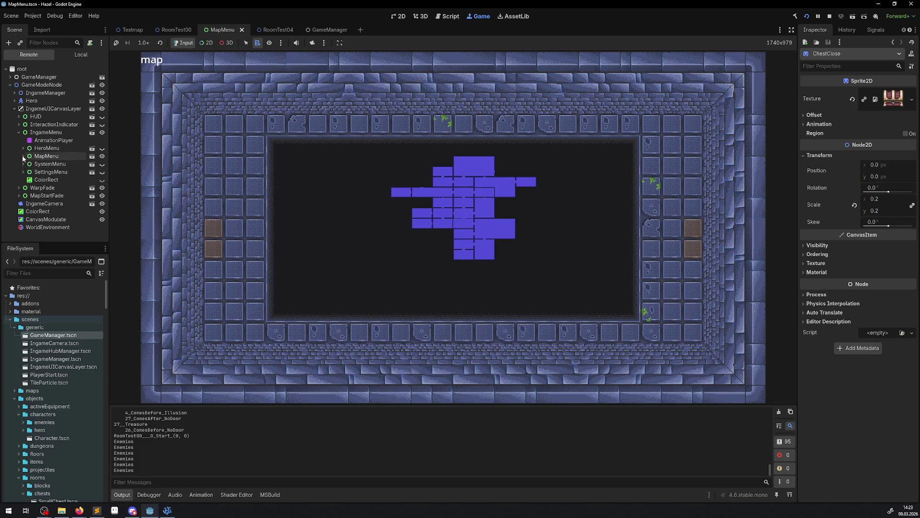
left_click(23, 156)
left_click(46, 171)
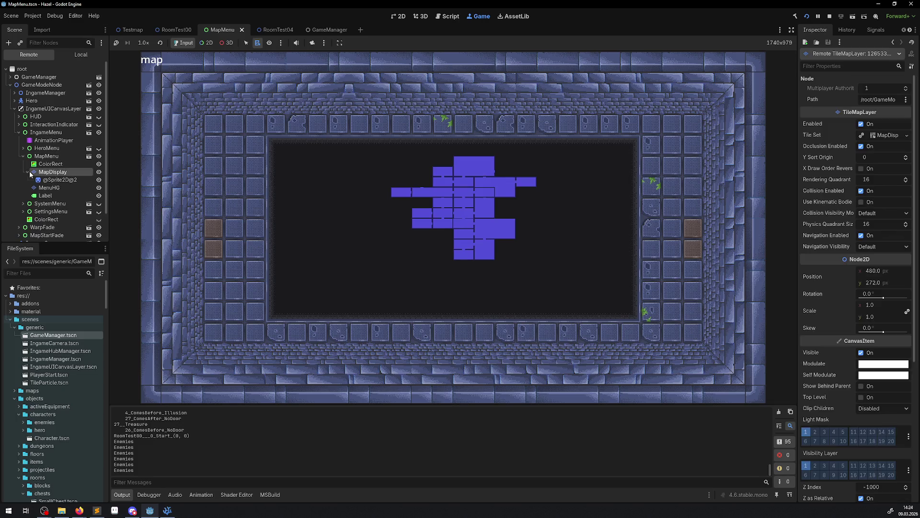
left_click(59, 181)
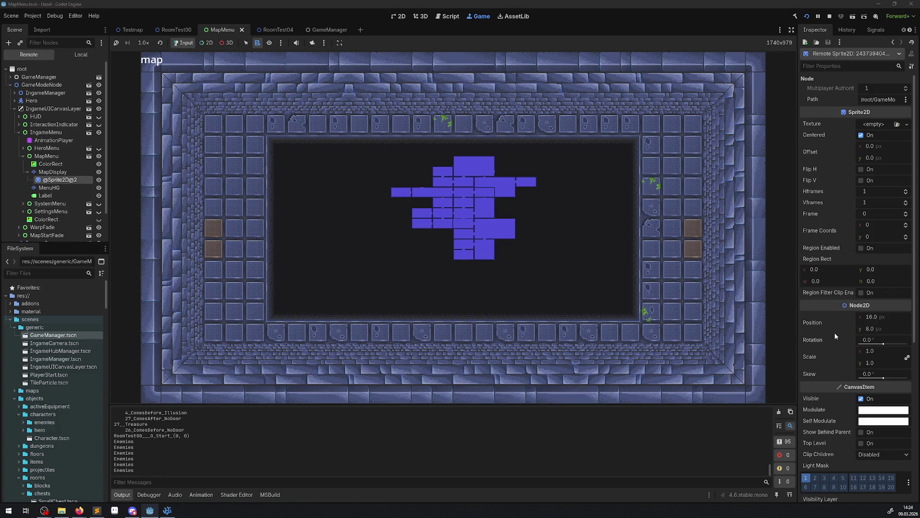
- Set the runtime sprite's Scale to 44 in the Inspector
scroll(835, 336, "down", 5)
scroll(837, 335, "up", 5)
left_click(878, 361)
type("4")
key("Return")
left_click(880, 350)
type("4")
key("Return")
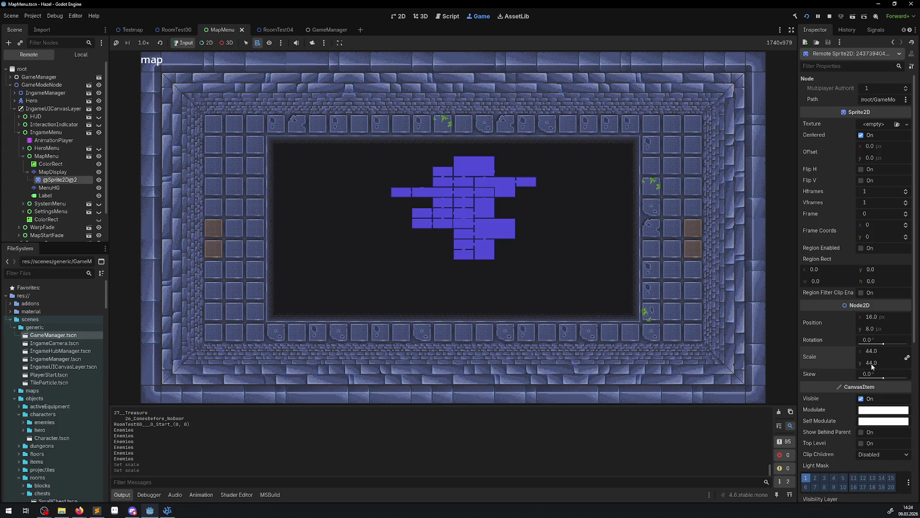
- Set Z Index to 2222, turn off Z as Relative, then scroll the game's map view
scroll(838, 328, "down", 5)
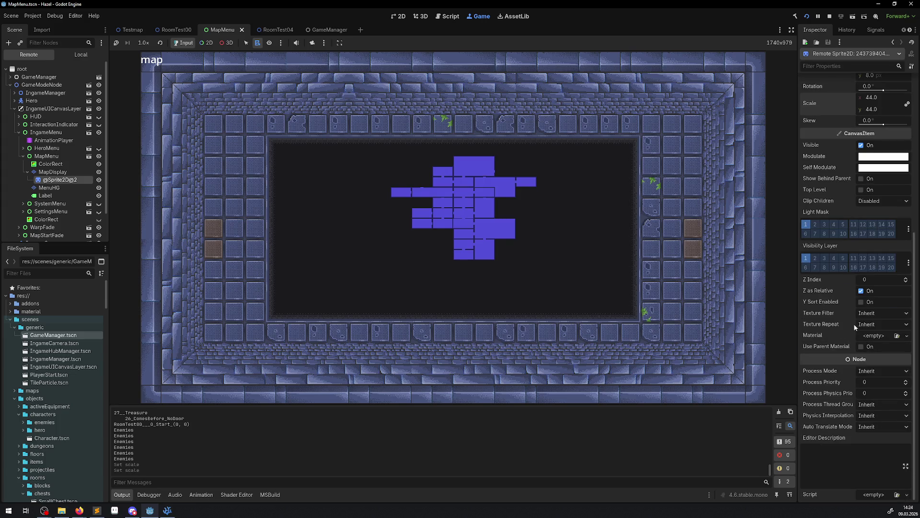
left_click(870, 278)
type("1")
key("Return")
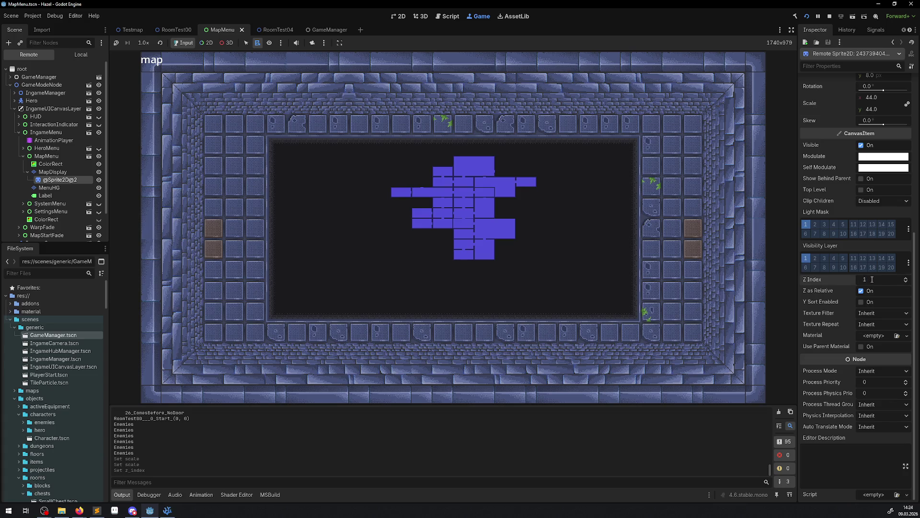
type("2222")
key("Return")
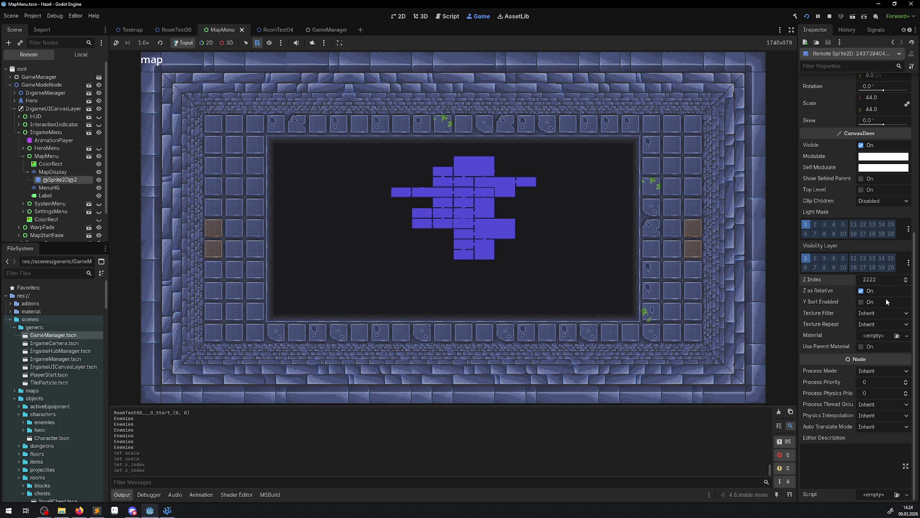
left_click(863, 290)
left_click(626, 248)
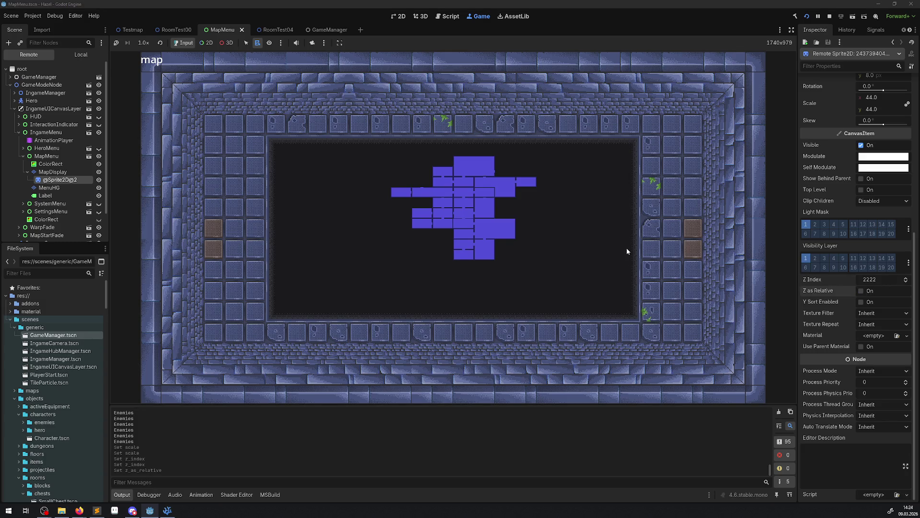
scroll(626, 248, "up", 2)
scroll(626, 248, "down", 2)
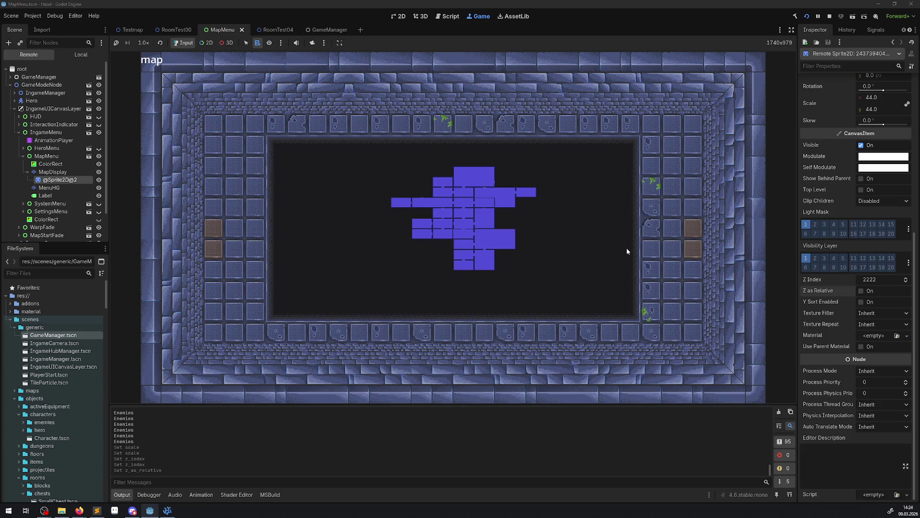
scroll(626, 248, "down", 1)
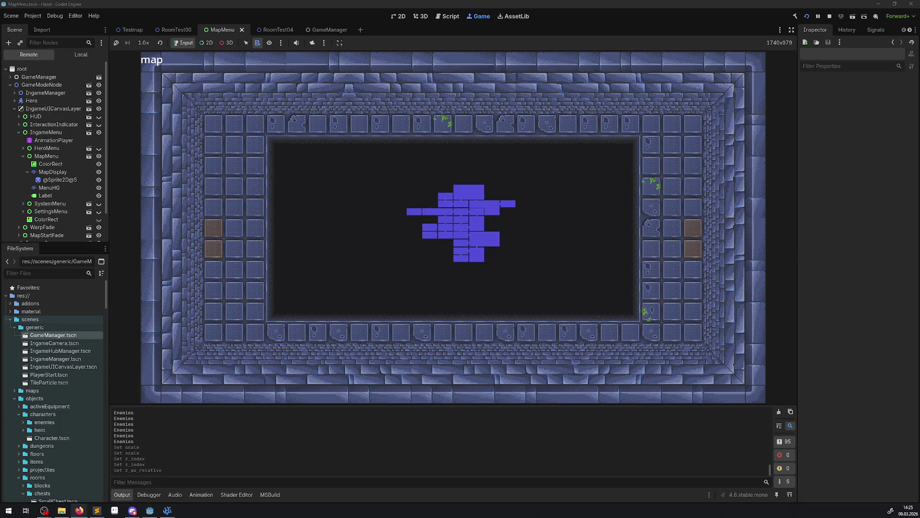
- Bring the web browser to the front
left_click(79, 510)
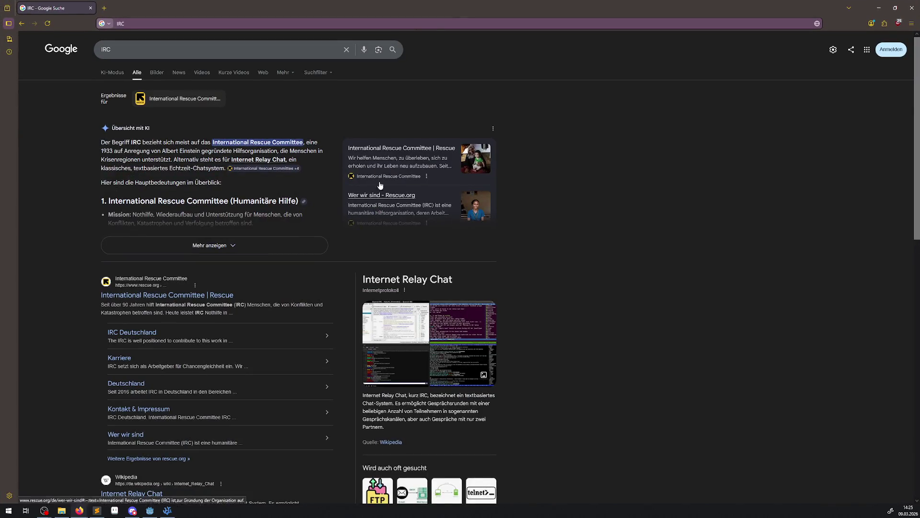
- Browse IRC image results, view the Quassel screenshot on the IRC Wikipedia article, then close Firefox
left_click(158, 72)
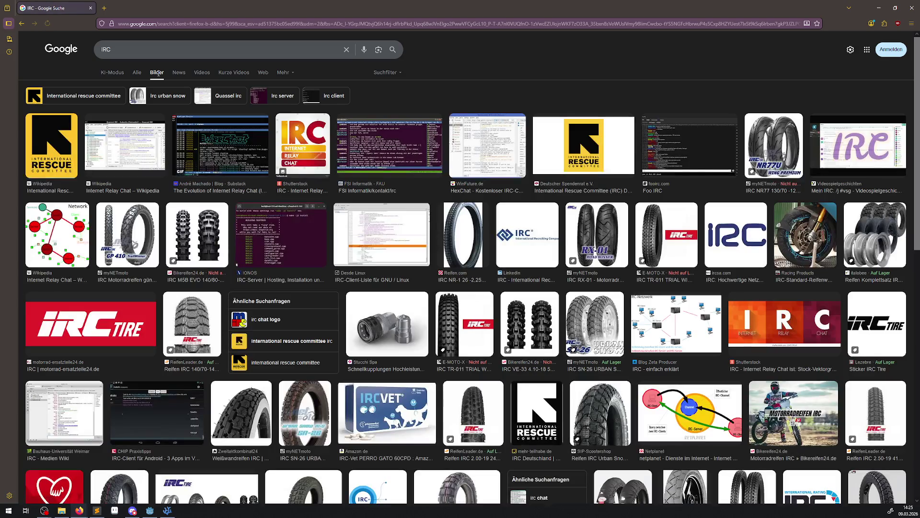
left_click(135, 143)
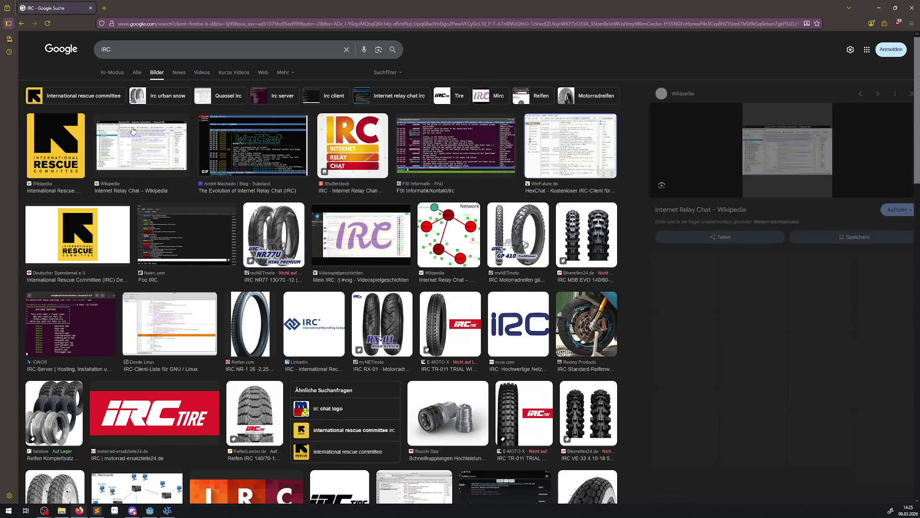
left_click(749, 153)
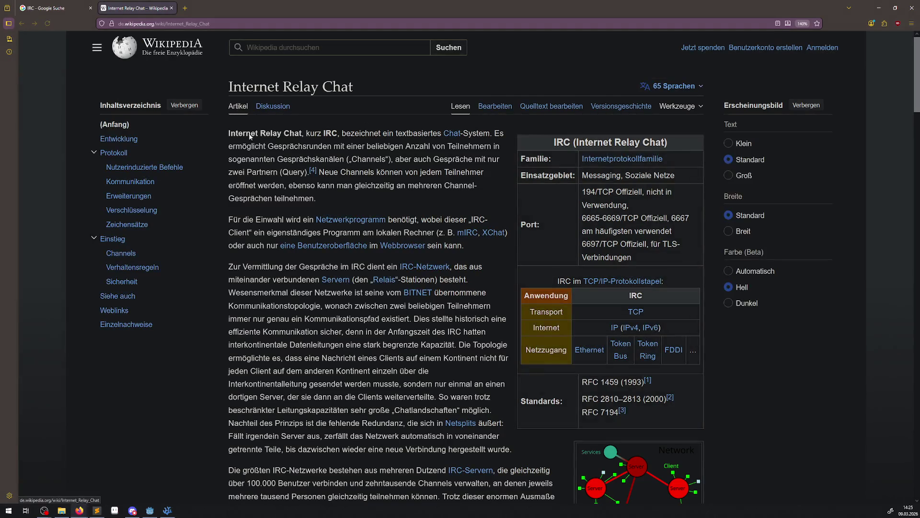
scroll(406, 247, "down", 10)
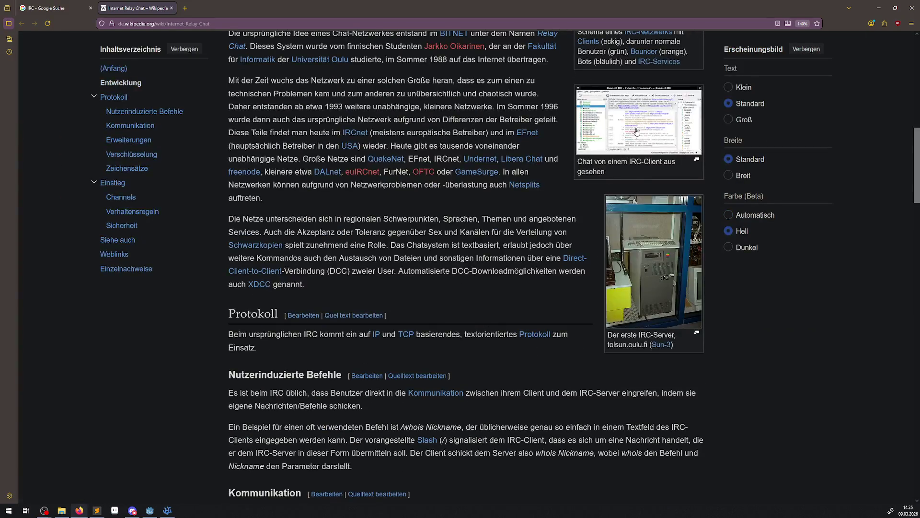
left_click(638, 127)
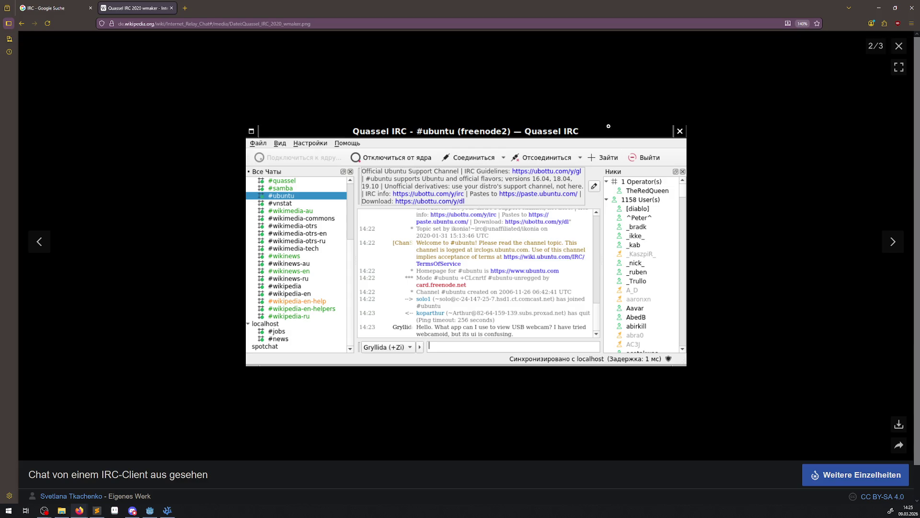
left_click(917, 5)
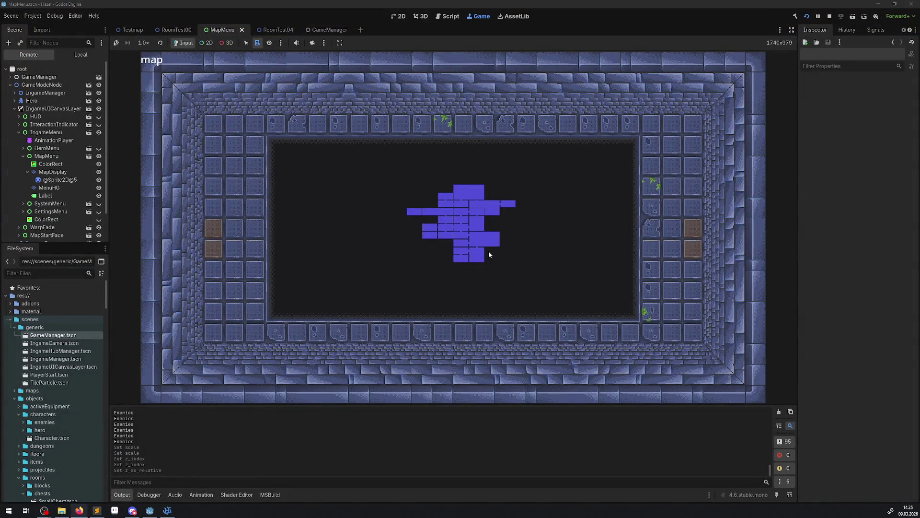
left_click(67, 179)
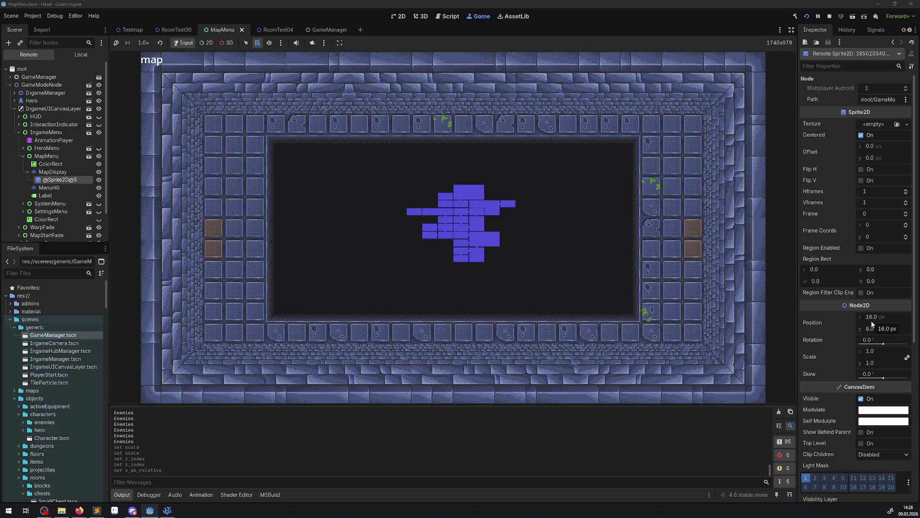
left_click(875, 362)
type("44")
key("Return")
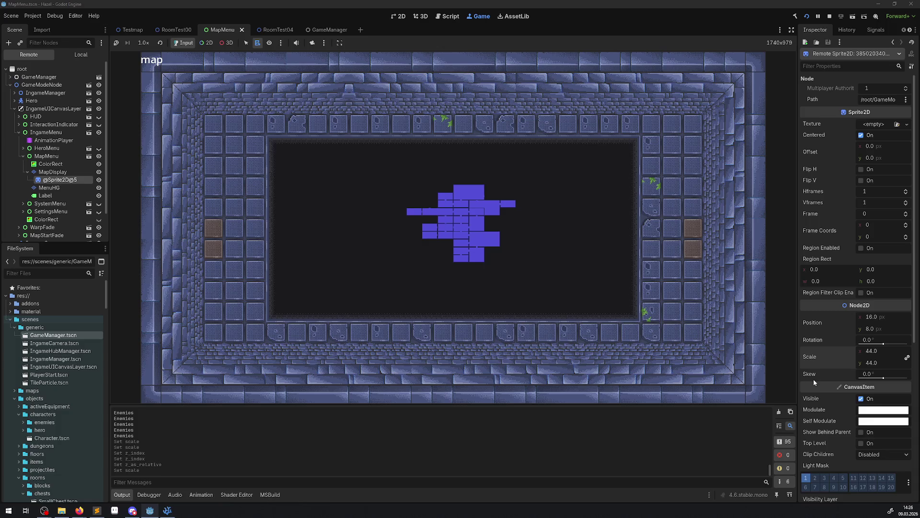
left_click(861, 431)
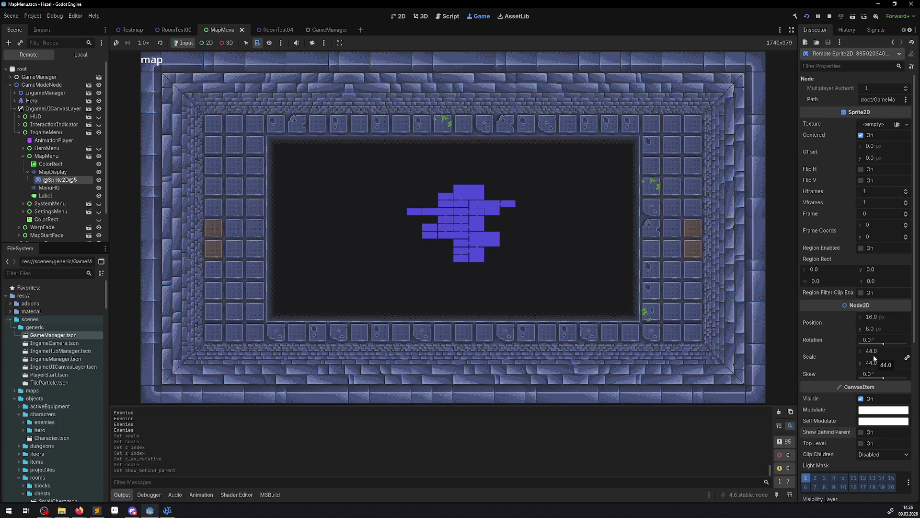
- Set the sprite's Position to x 0, y 0, then stop the running game
left_click(873, 317)
type("44")
key("Return")
left_click(873, 318)
type("0")
key("Return")
left_click(875, 329)
type("0")
key("Return")
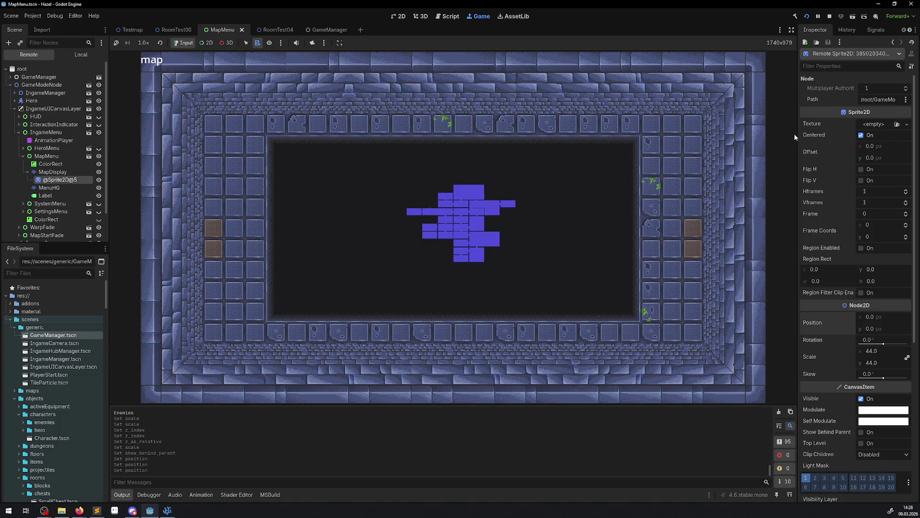
left_click(829, 16)
- In IconLoaderManager.cs, duplicate the Icon_Item00 load line in _Ready()
left_click(167, 510)
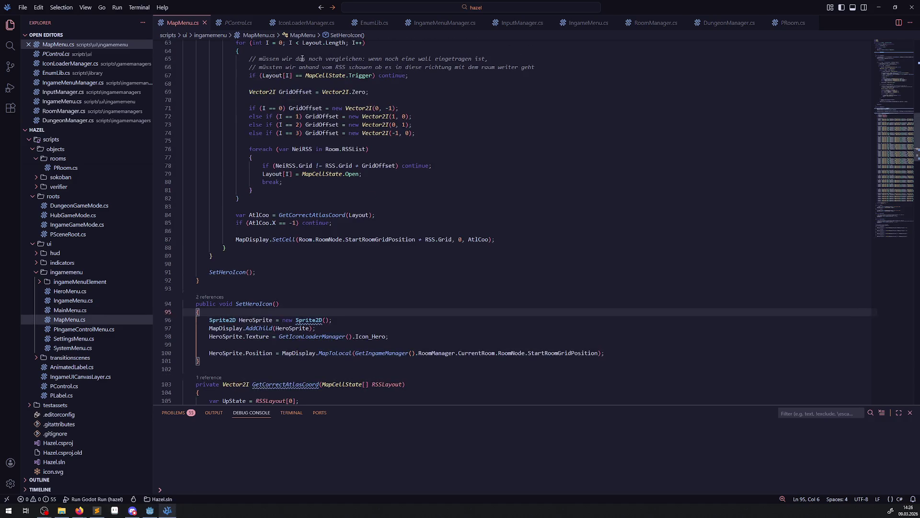
left_click(305, 22)
scroll(335, 216, "down", 10)
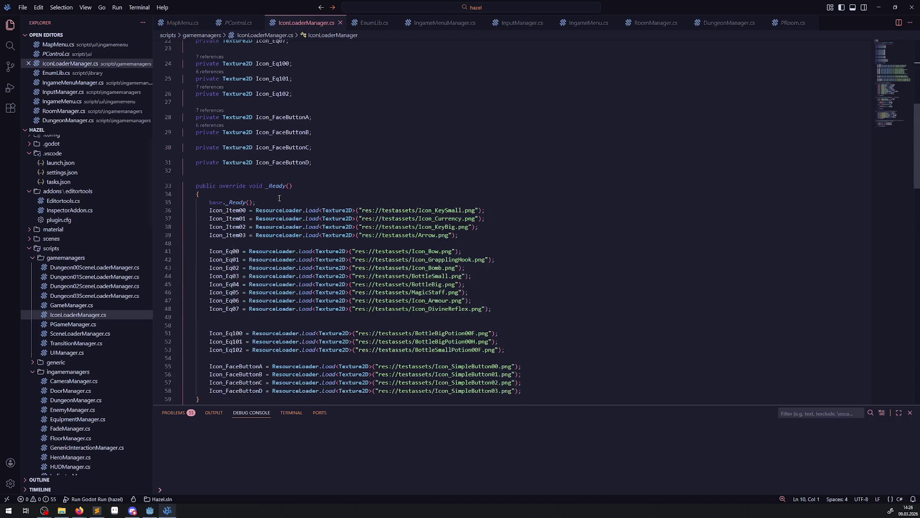
left_click(276, 210)
key("shift+alt+Down")
- Rename Icon_Item00 on the duplicated line to Icon_Hero using the copied declaration name
scroll(369, 225, "up", 5)
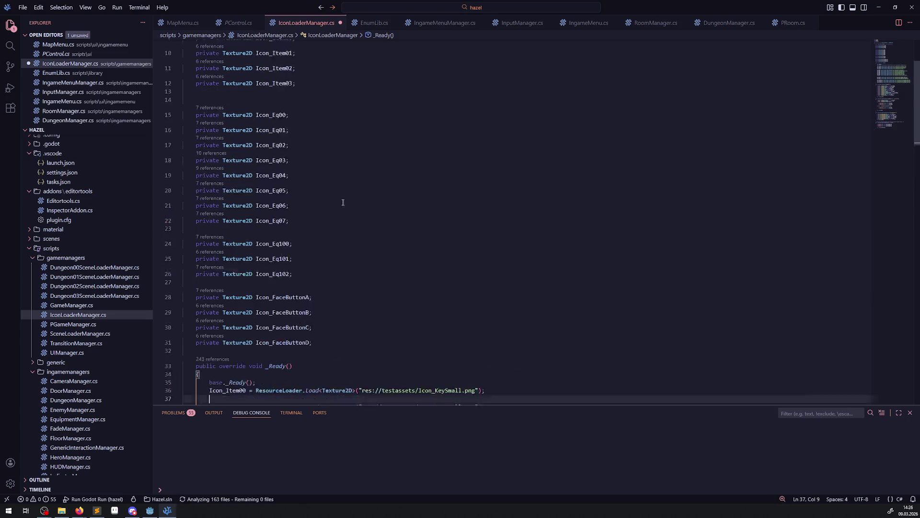
left_click(267, 106)
double_click(267, 106)
key("ctrl+c")
scroll(277, 266, "down", 10)
scroll(278, 266, "up", 5)
double_click(225, 251)
key("ctrl+v")
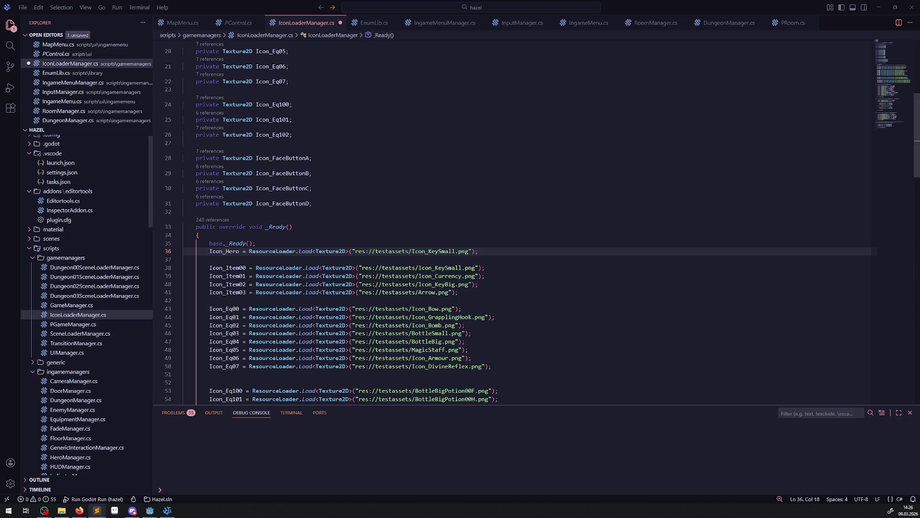
key("alt+Tab")
scroll(56, 402, "down", 10)
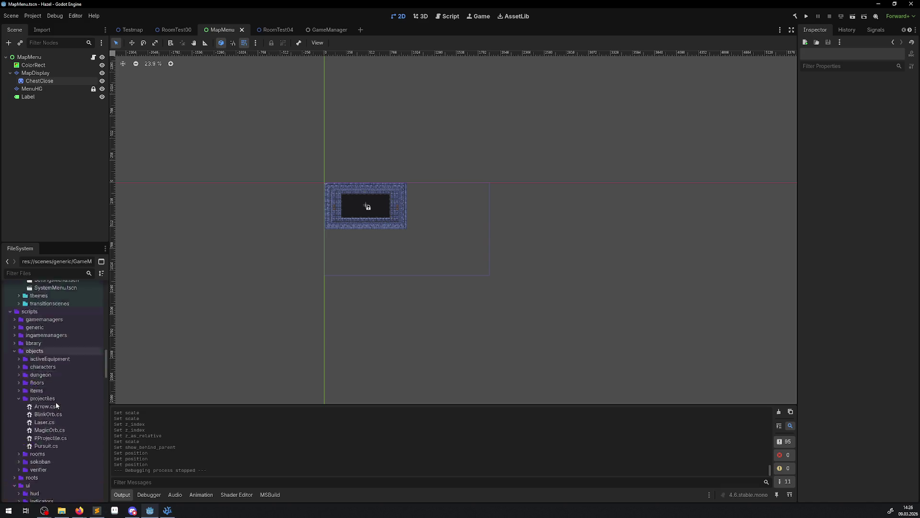
- Filter the FileSystem for 'hero' and copy the path of Icon_Hero.png
left_click(29, 275)
type("hero")
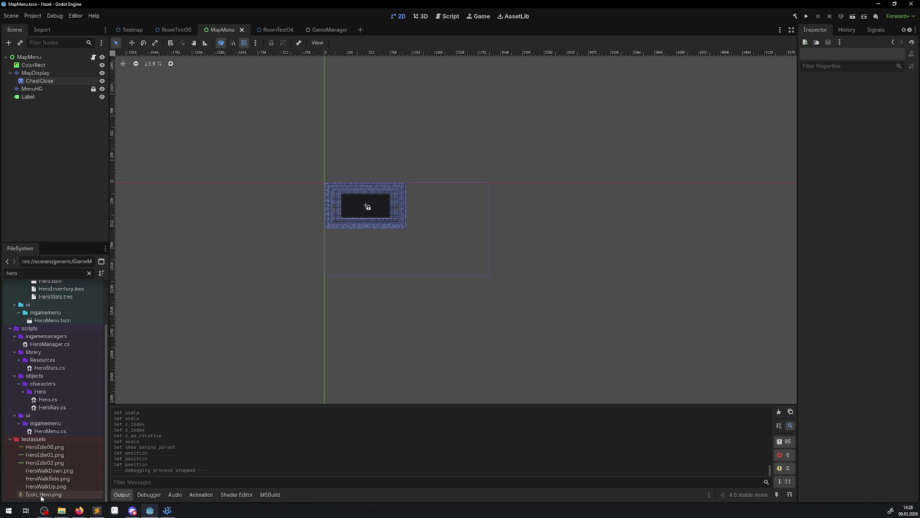
right_click(42, 494)
left_click(77, 402)
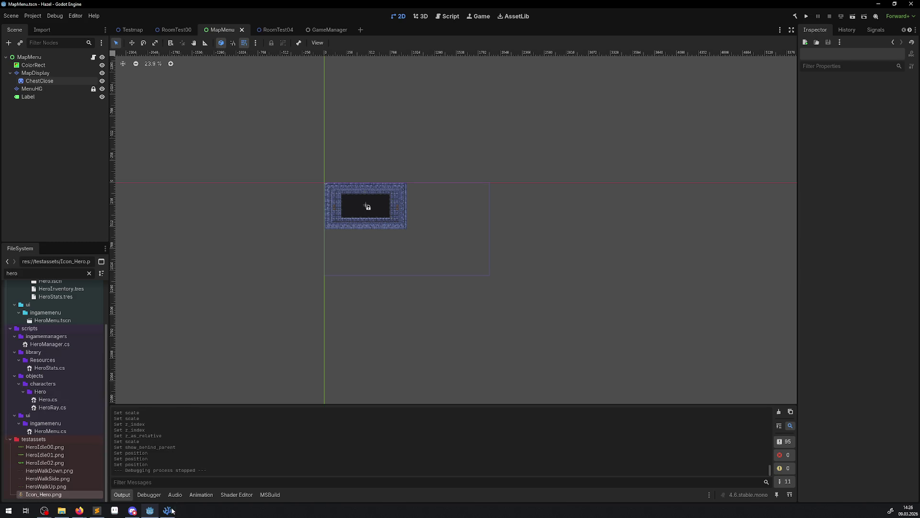
- Replace the Icon_KeySmall.png path on line 36 with the Icon_Hero.png path and save
left_click(167, 510)
left_click_drag(356, 251, 469, 252)
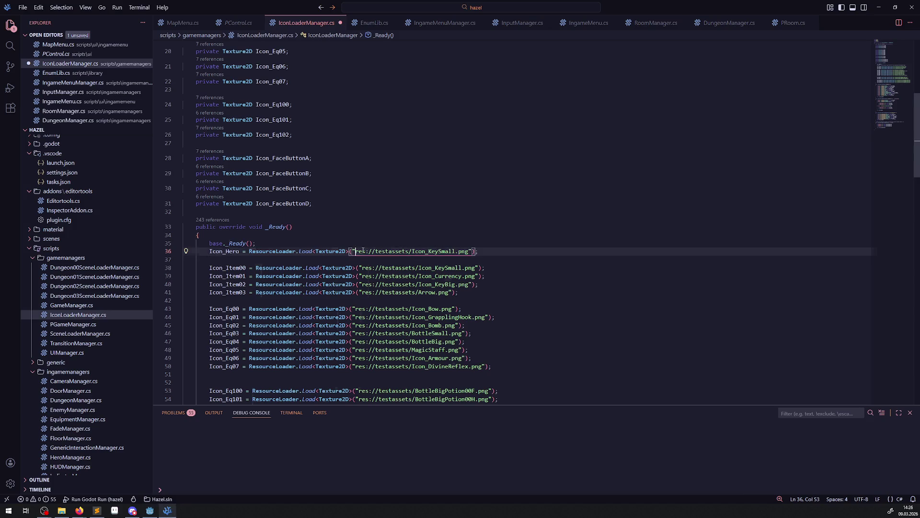
key("ctrl+v")
key("ctrl+s")
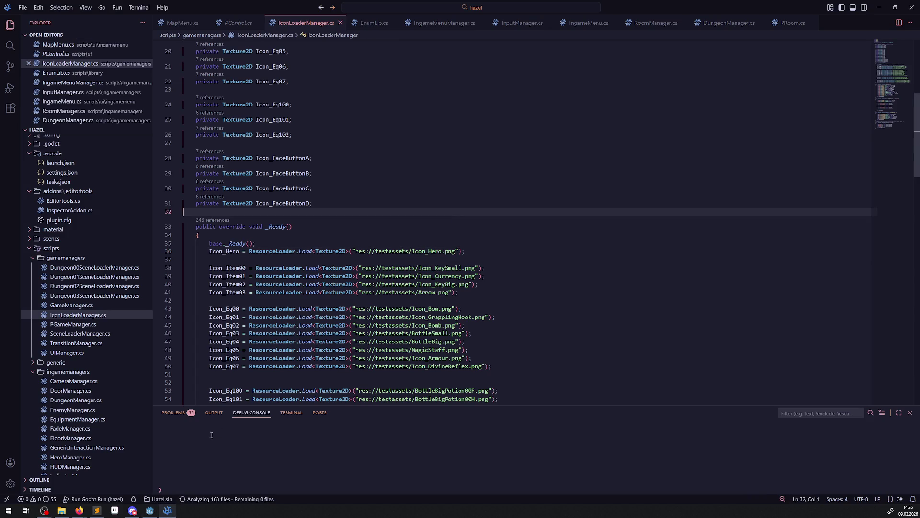
left_click(150, 510)
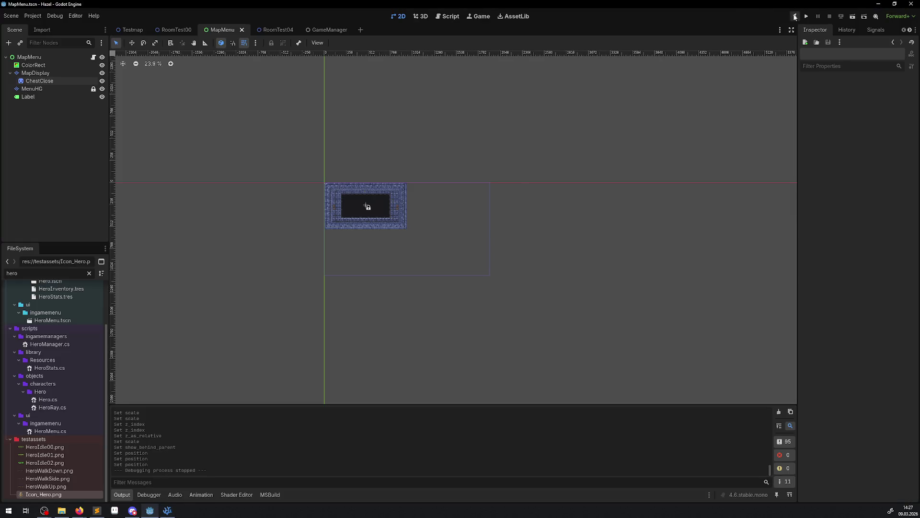
- Build and run the project, then check the map page in the pause menu
left_click(795, 16)
left_click(79, 510)
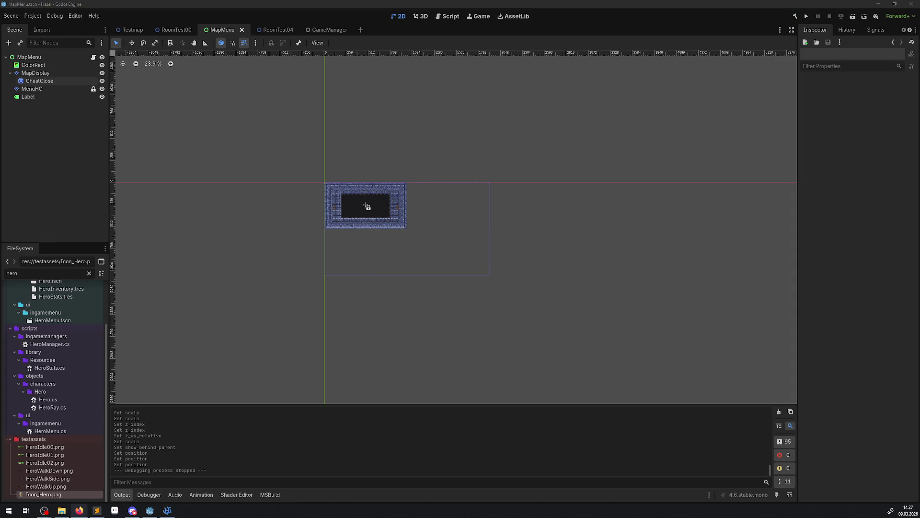
left_click(807, 17)
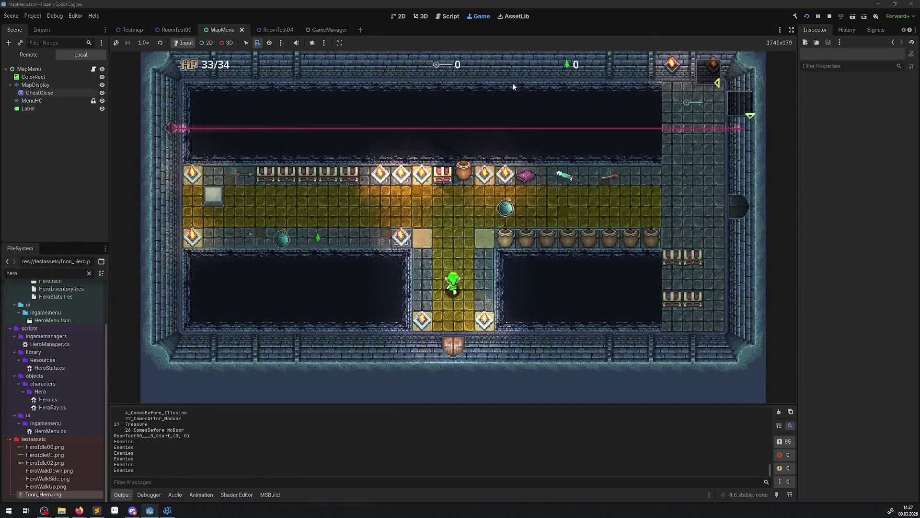
key("Tab")
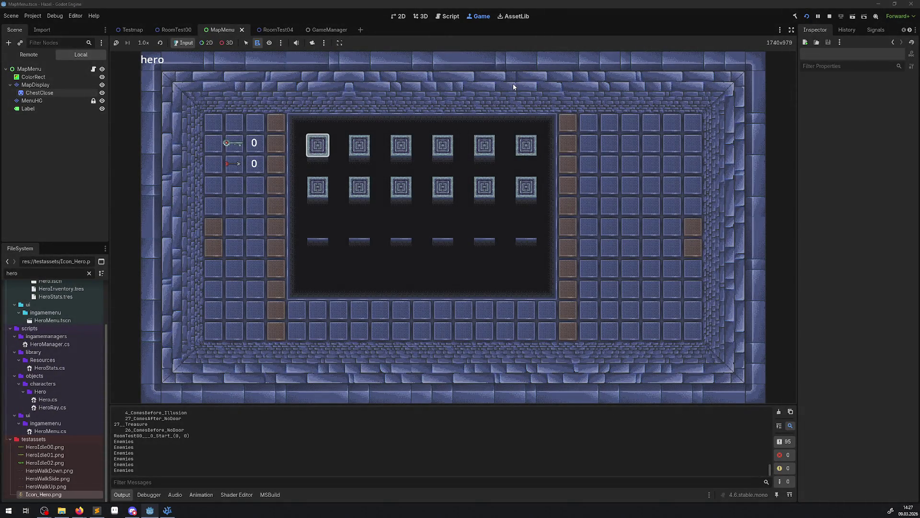
key("Right")
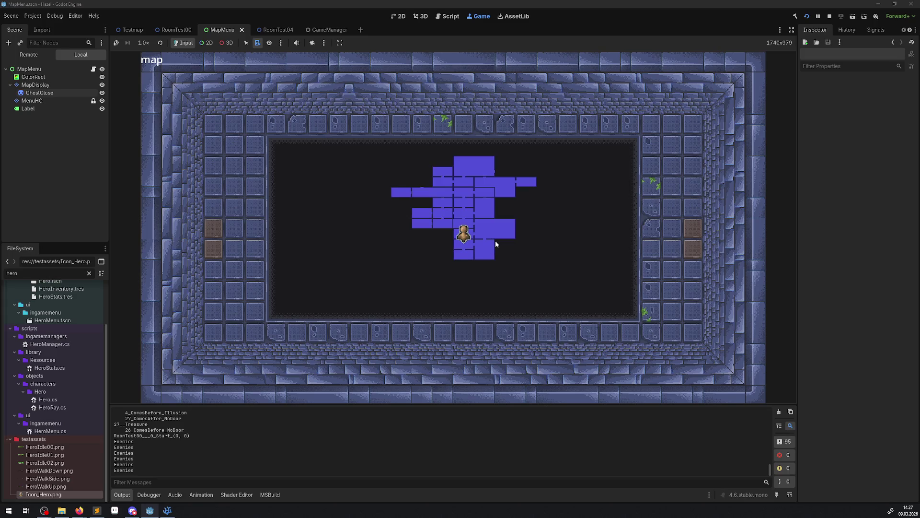
key("Escape")
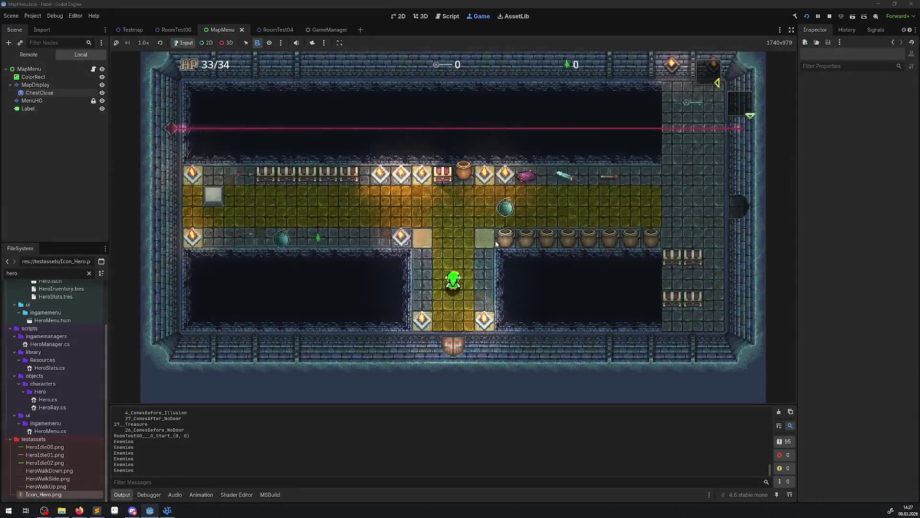
- Walk the hero up the corridor to open a chest, recheck the map, then enter the next room
key("Up")
key("Left")
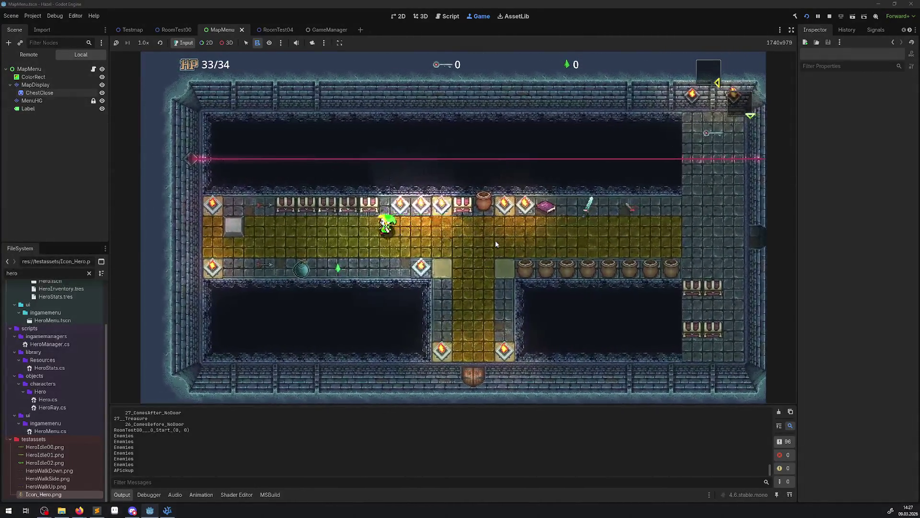
key("Up")
key("space")
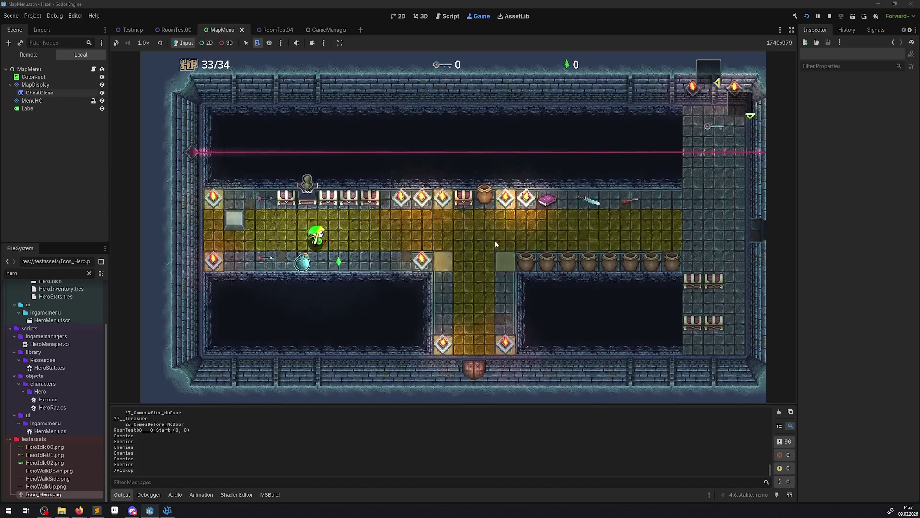
key("Escape")
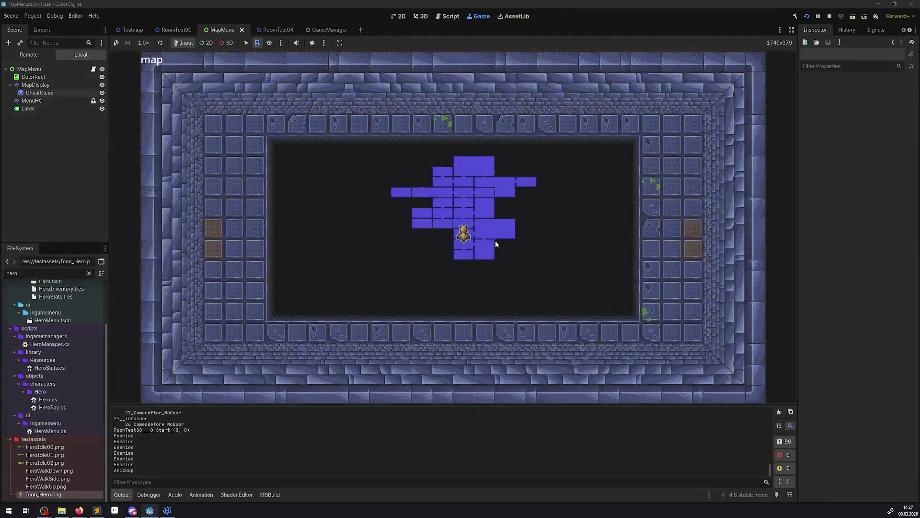
key("Left")
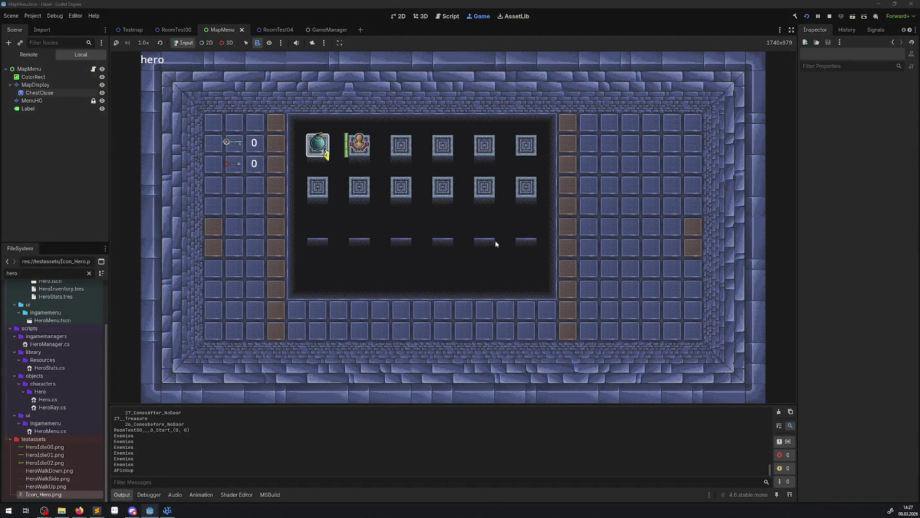
key("Escape")
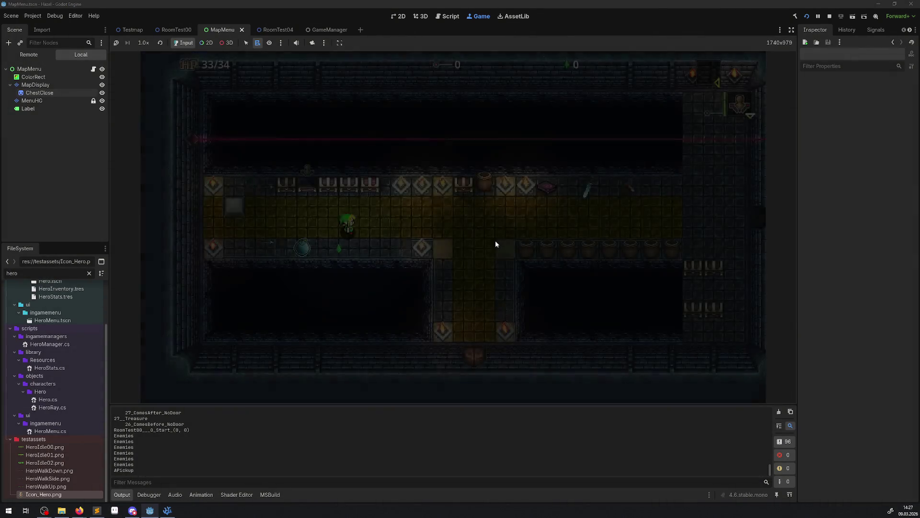
key("Right")
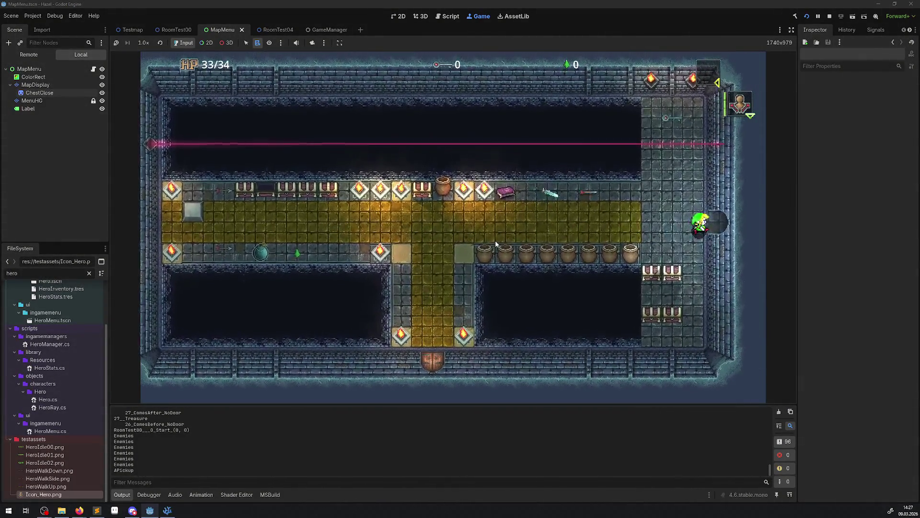
- Walk the hero around the blocks, pushing the light block one tile right
key("Up")
key("Right")
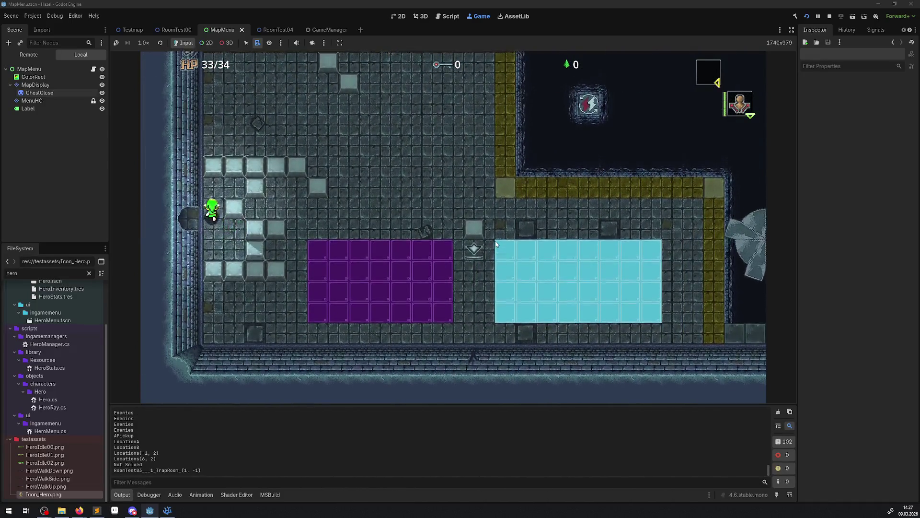
key("Left")
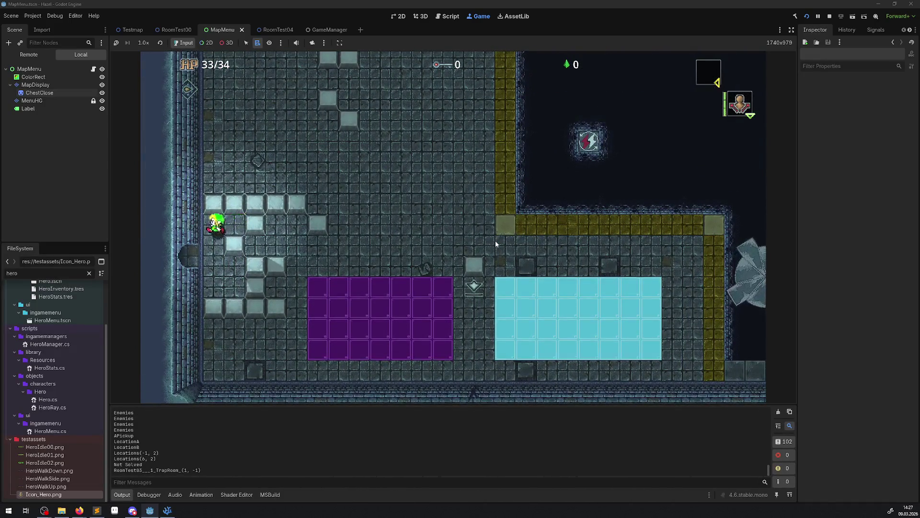
key("Down")
key("Right")
key("Right")
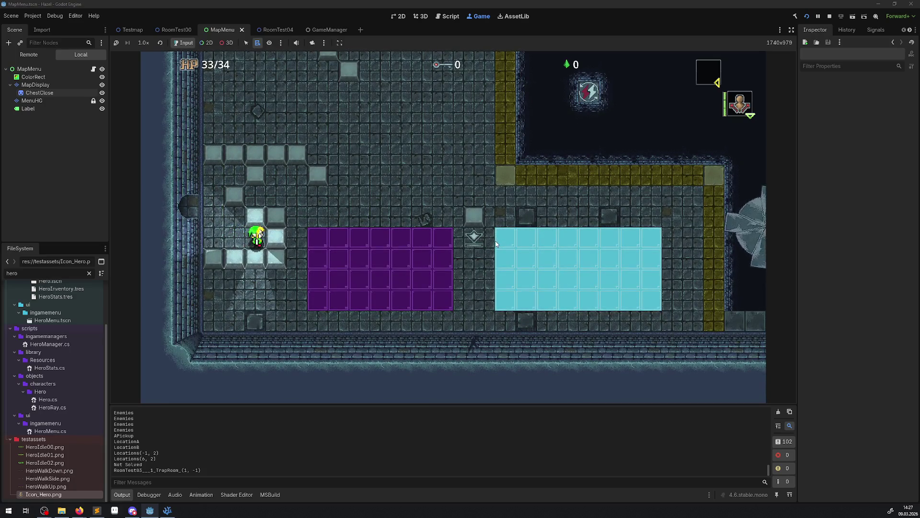
key("Up")
key("Left")
key("Up")
key("Up")
key("Right")
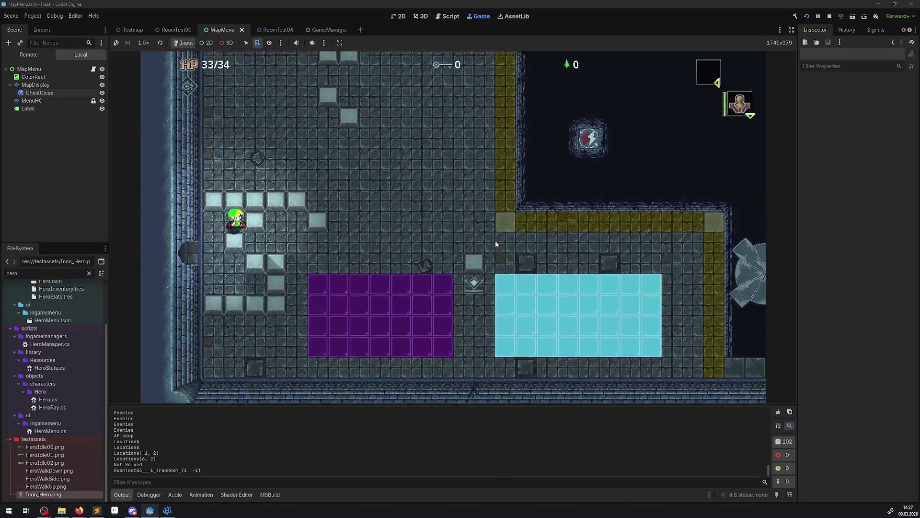
key("Left")
key("Down")
key("Down")
key("Down")
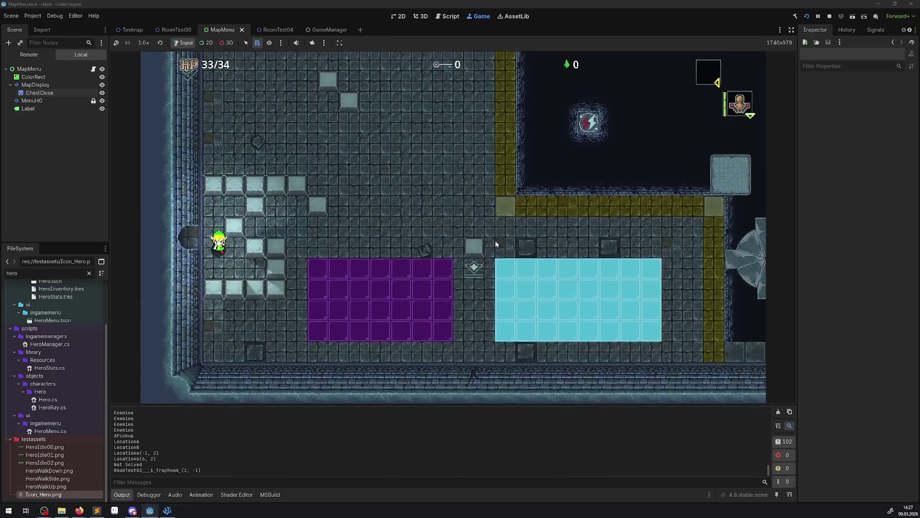
key("Right")
- Cross into the next room to the top door and open the map page
key("Up")
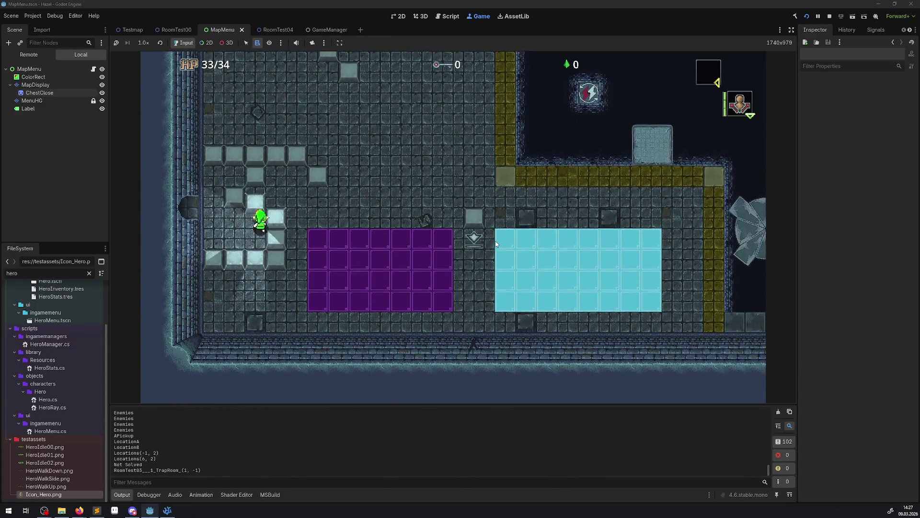
key("Right")
key("Right")
key("Right")
key("Right")
key("Right")
key("Right")
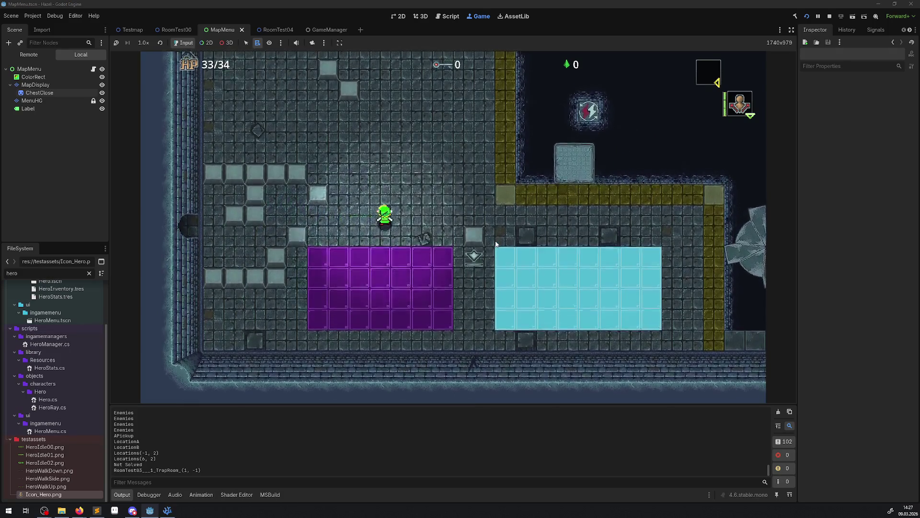
key("Left")
key("Left")
key("Left")
key("Left")
key("Left")
key("Left")
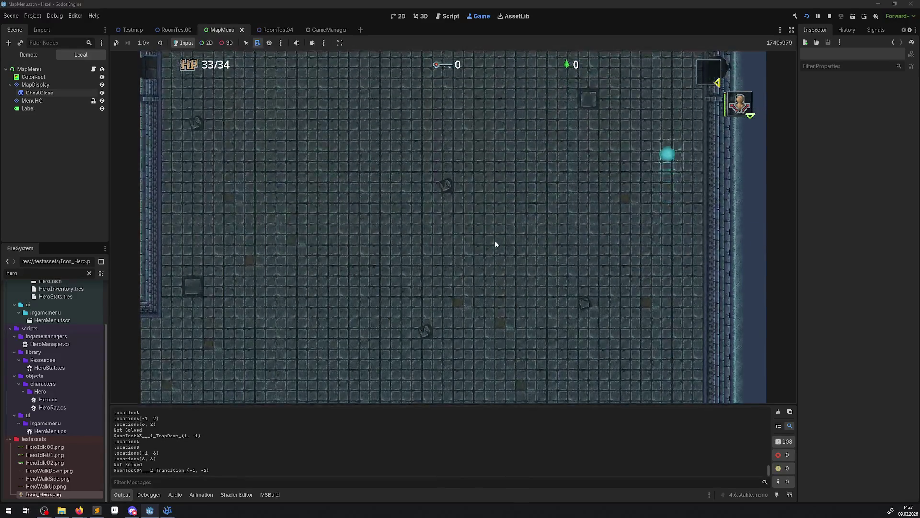
key("Left")
key("Left")
key("Left")
key("Up")
key("Up")
key("Up")
key("Up")
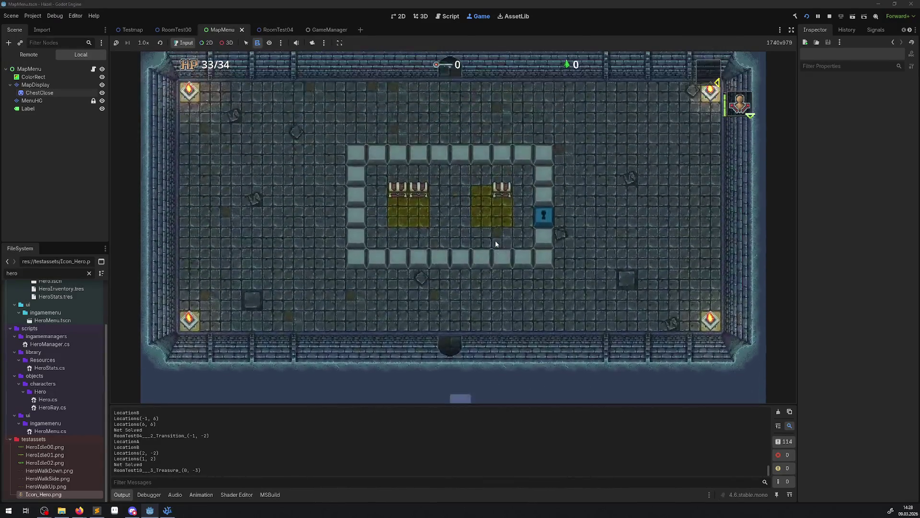
key("Right")
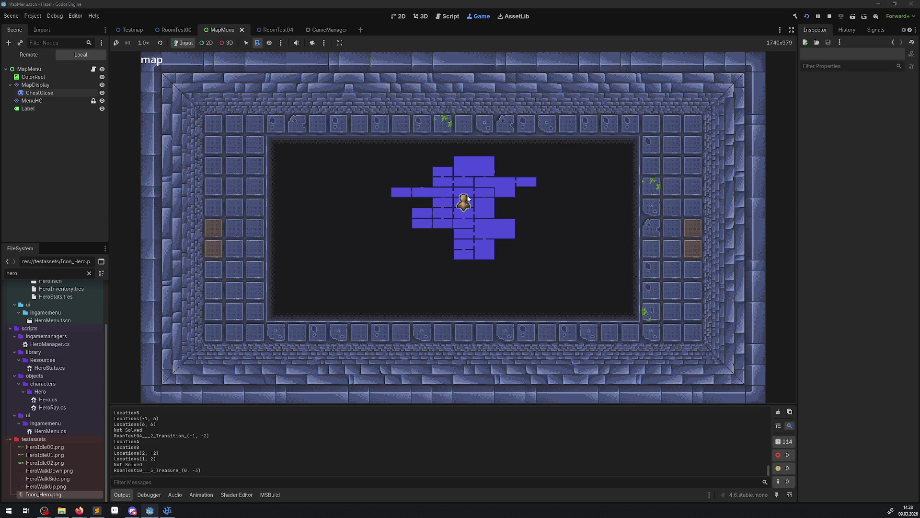
- Stop the running project with the toolbar Stop button (F8)
left_click(833, 16)
left_click(829, 17)
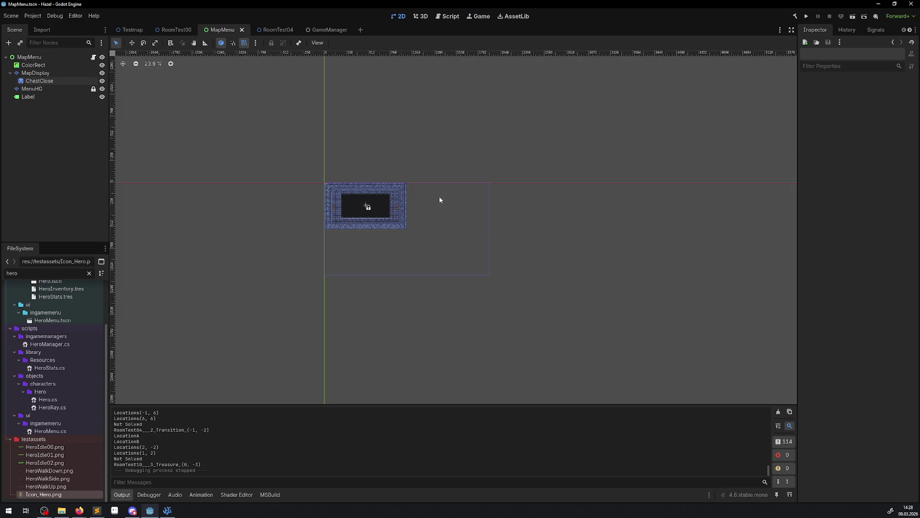